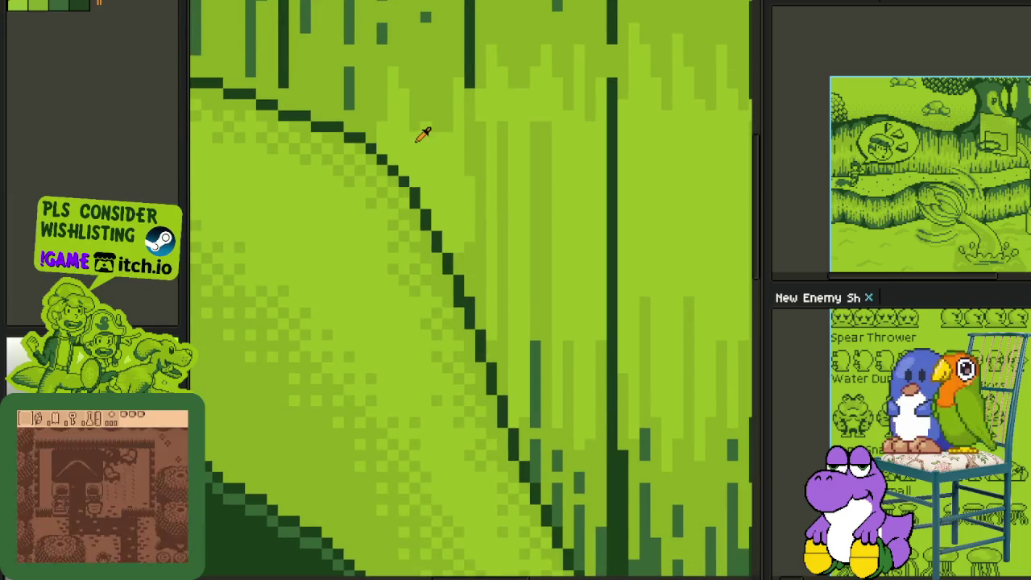
scroll(419, 119, "up", 1)
Step: Paint dark vertical streaks and one lighter green streak into the grass wall
left_click_drag(411, 152, 412, 238)
left_click_drag(454, 153, 473, 298)
left_click_drag(473, 306, 435, 201)
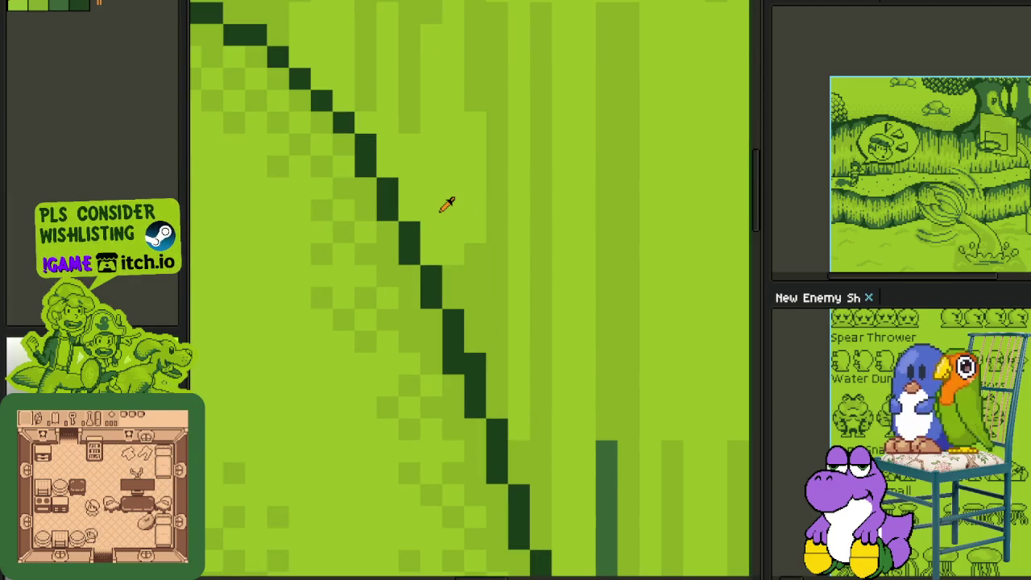
mouse_move(465, 289)
left_mouse_down()
mouse_move(475, 354)
mouse_move(476, 303)
mouse_move(493, 386)
mouse_move(511, 202)
left_mouse_up()
scroll(424, 270, "down", 1)
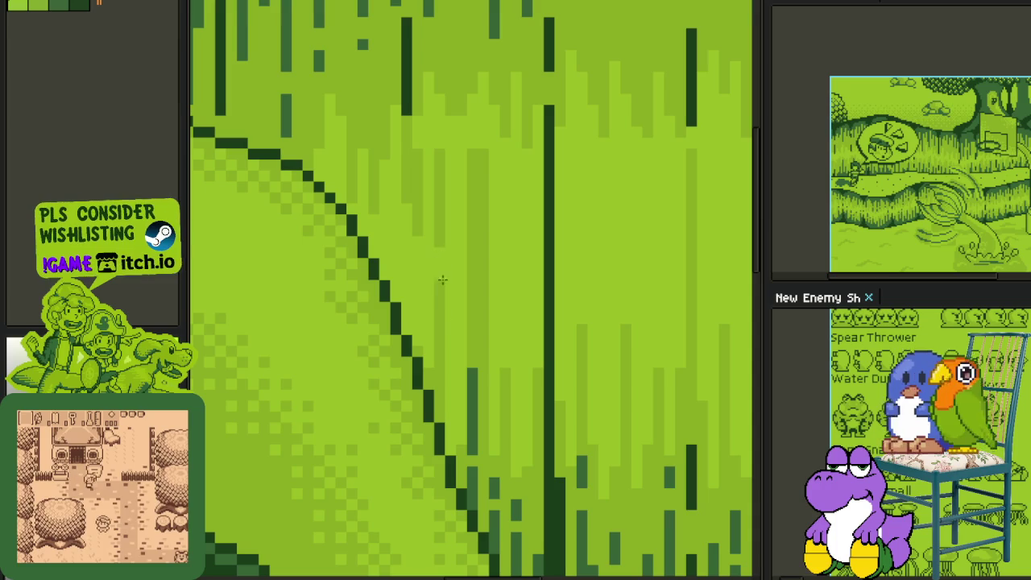
mouse_move(475, 250)
left_mouse_down()
mouse_move(483, 355)
mouse_move(478, 332)
left_mouse_up()
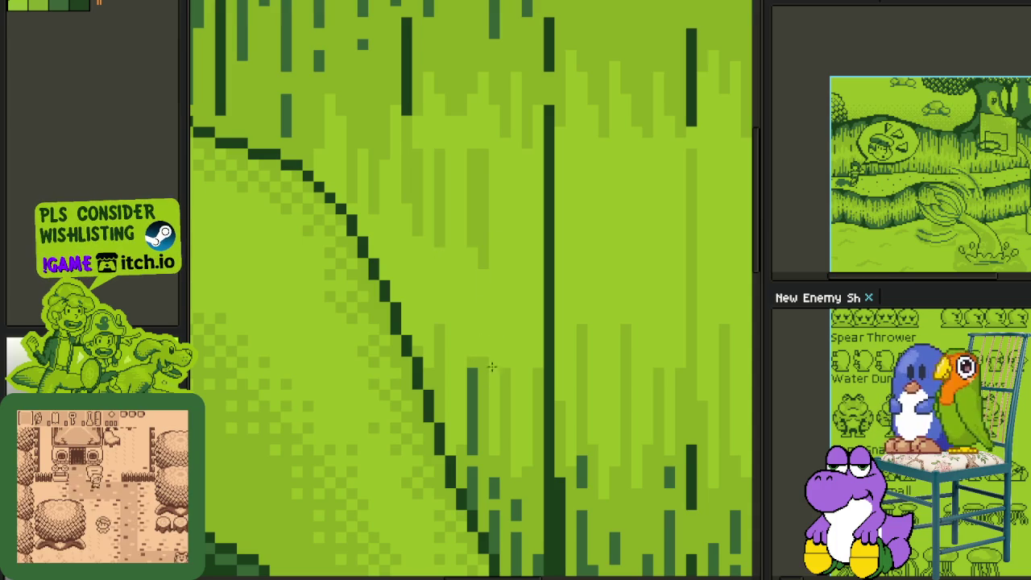
Step: Add more dark and light grass pixels, extending one dark streak upward, then view the whole scene
scroll(456, 95, "up", 1)
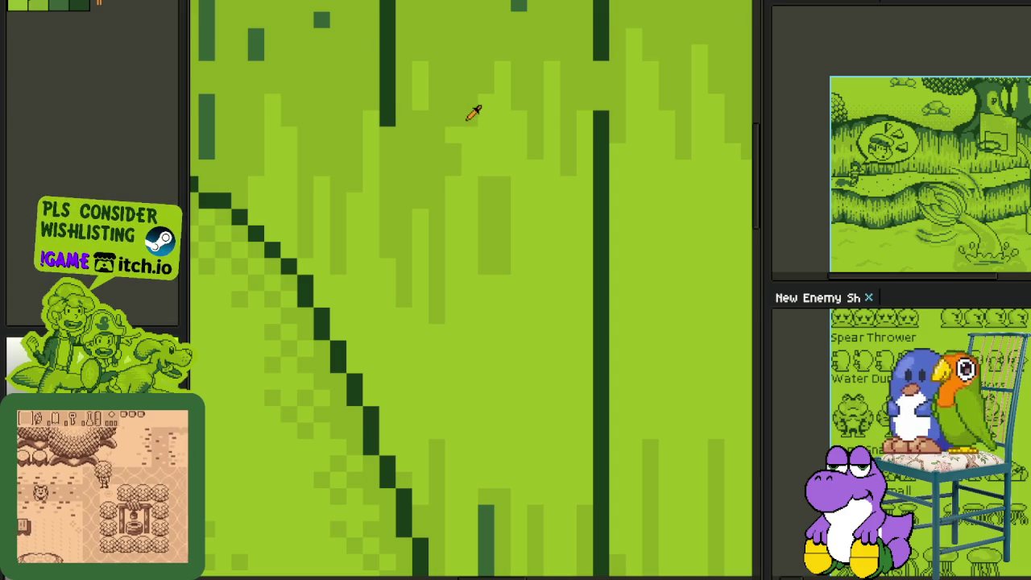
left_click_drag(476, 322, 485, 261)
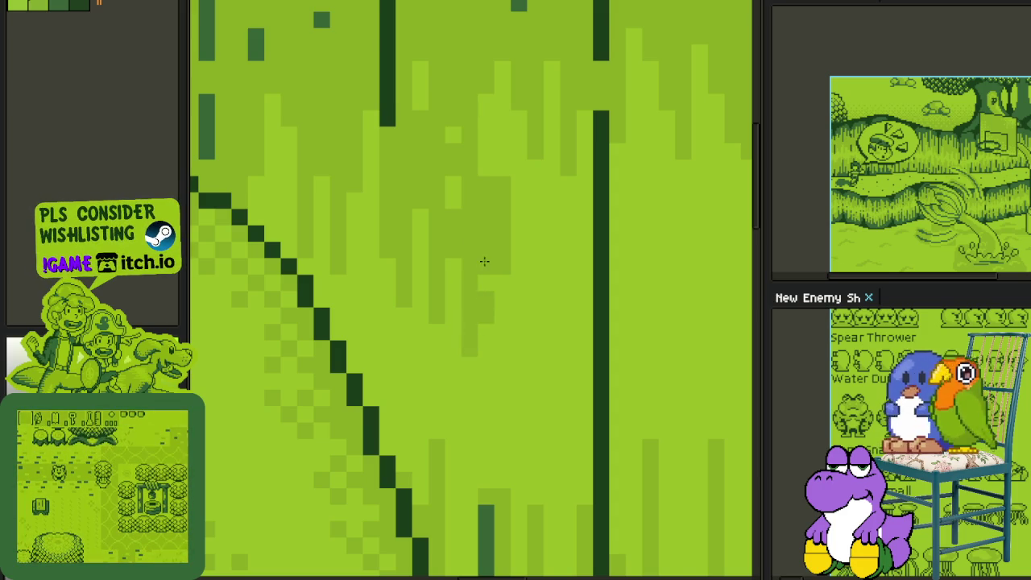
left_click_drag(505, 298, 506, 88)
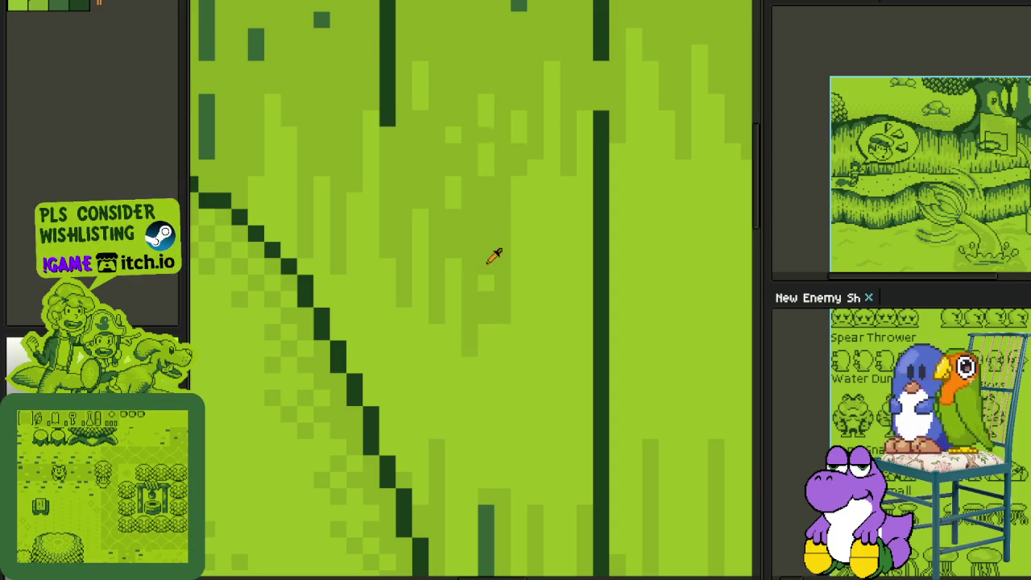
left_click_drag(489, 274, 486, 224)
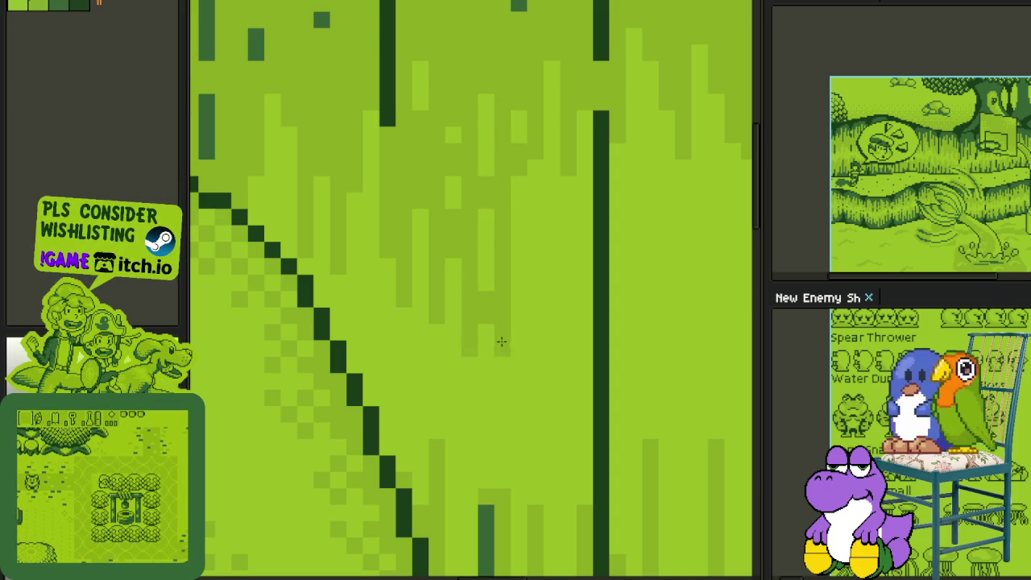
scroll(532, 185, "down", 4)
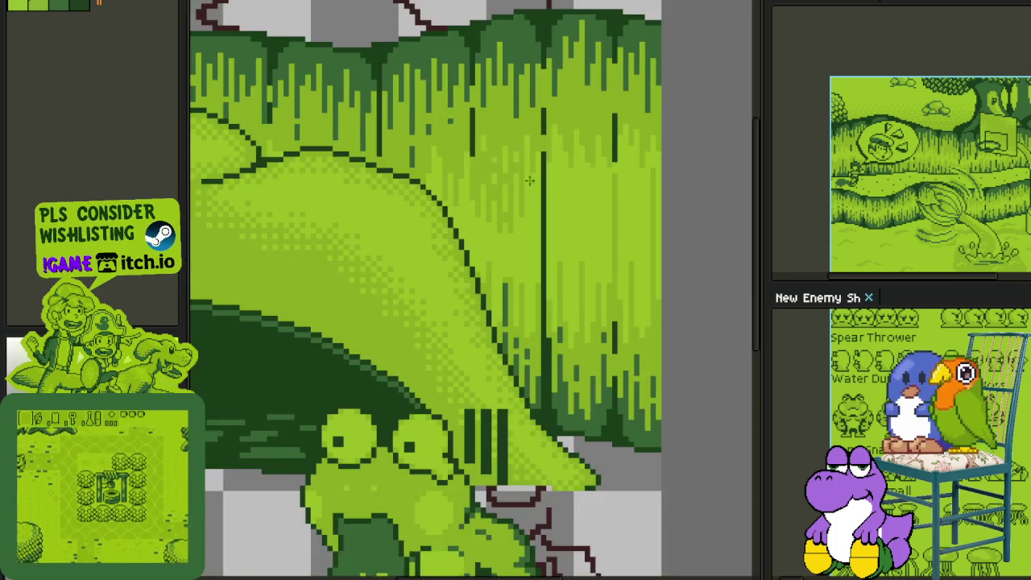
left_click_drag(534, 182, 507, 236)
scroll(516, 250, "down", 1)
scroll(524, 262, "down", 1)
Step: Zoom into the grass and paint a long dark vertical streak down the wall
scroll(528, 266, "down", 1)
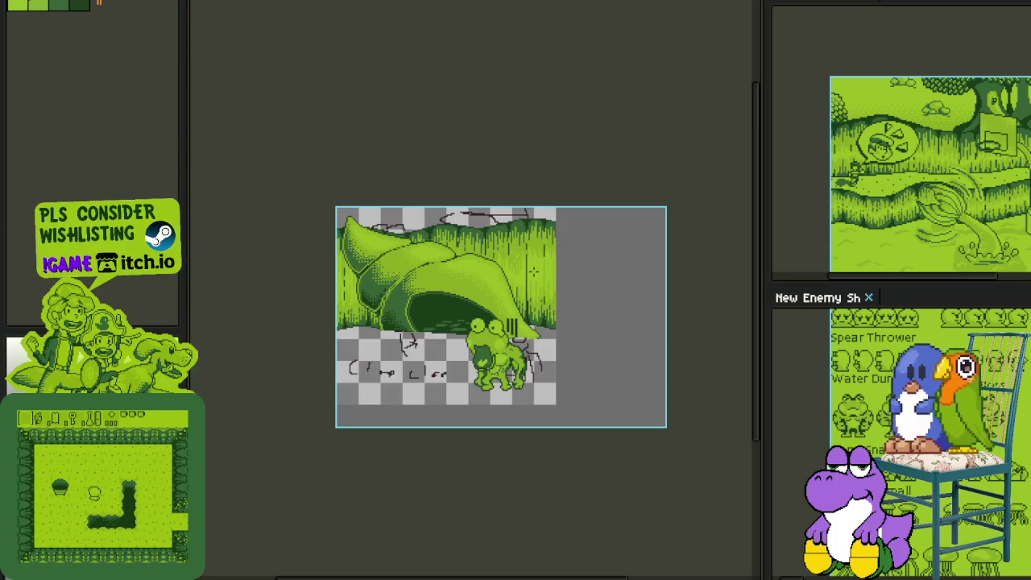
scroll(527, 261, "up", 3)
scroll(527, 261, "up", 1)
scroll(523, 250, "up", 2)
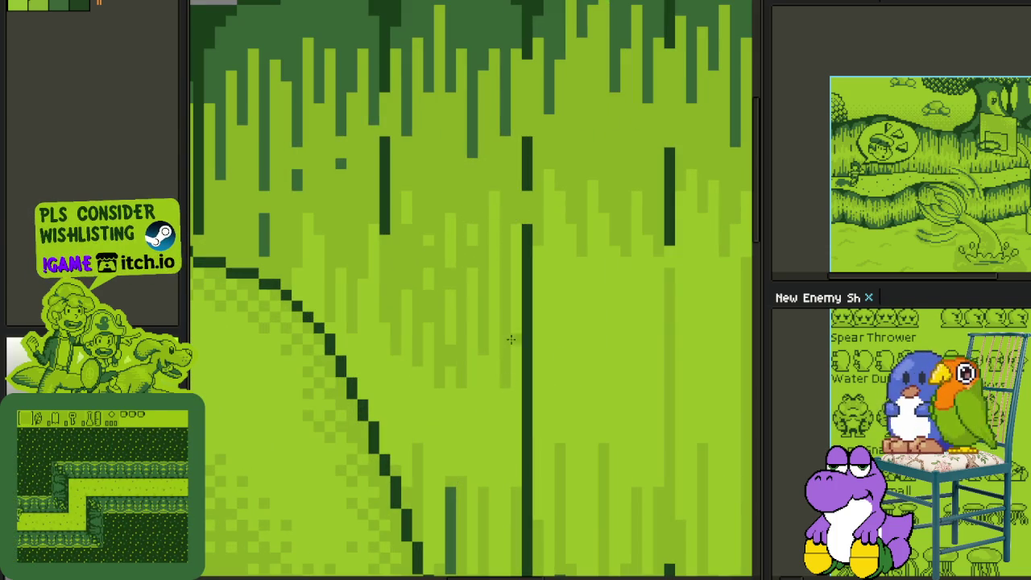
scroll(532, 249, "down", 1)
scroll(495, 206, "up", 1)
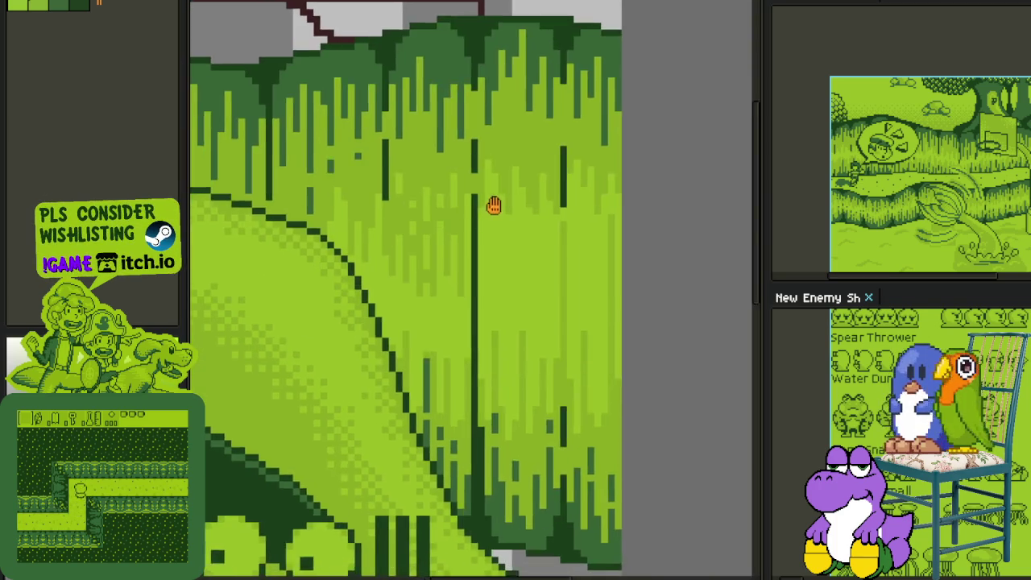
scroll(471, 235, "up", 2)
scroll(476, 223, "down", 2)
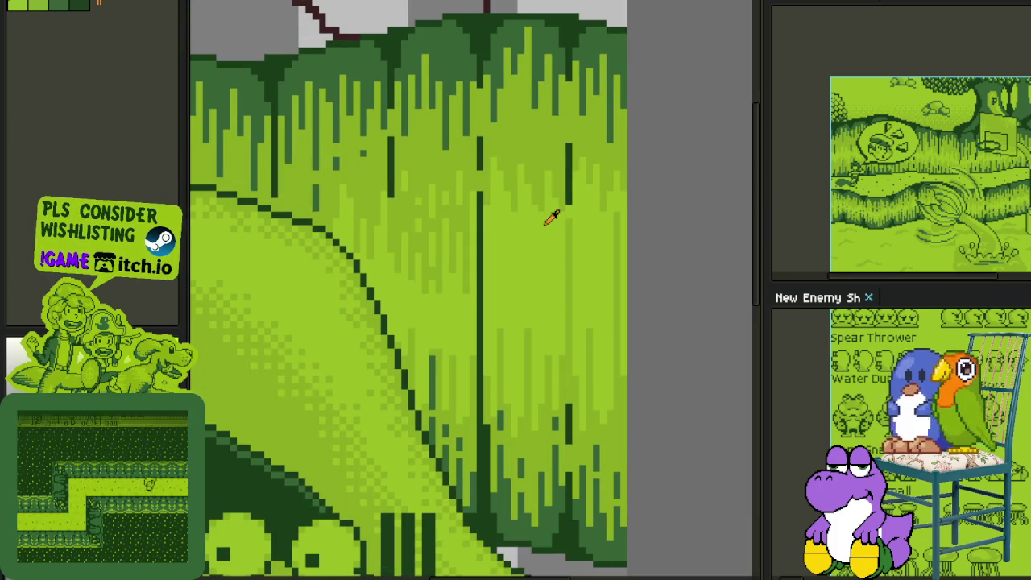
scroll(490, 287, "up", 1)
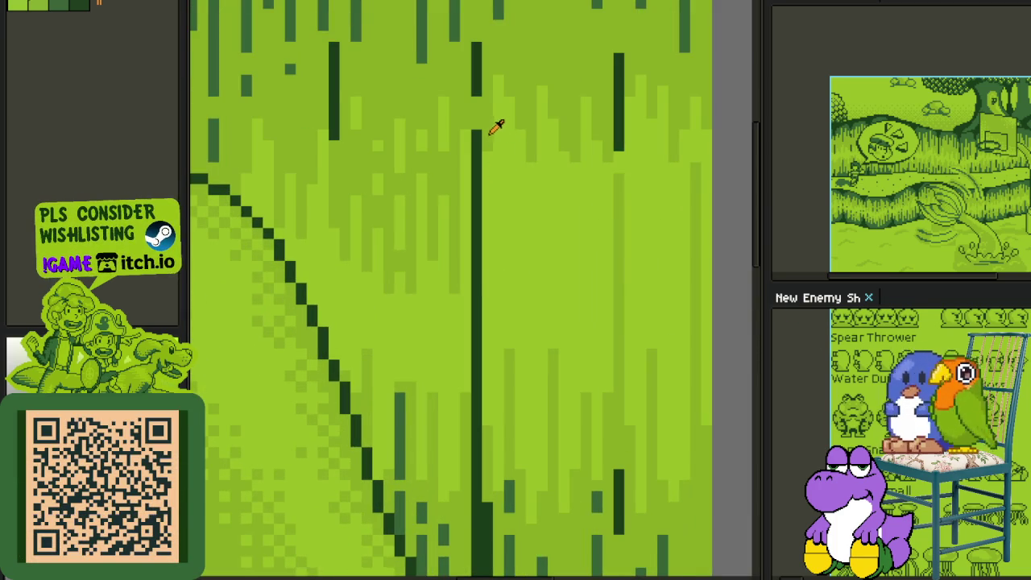
scroll(493, 131, "up", 1)
mouse_move(518, 66)
left_mouse_down()
mouse_move(512, 323)
mouse_move(502, 281)
mouse_move(508, 155)
mouse_move(486, 266)
mouse_move(485, 234)
mouse_move(490, 314)
left_mouse_up()
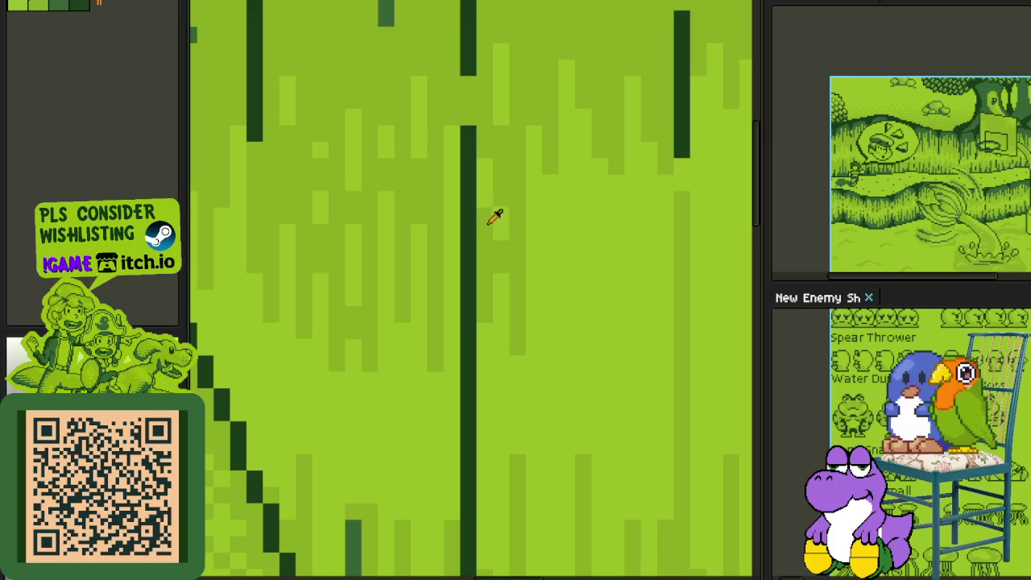
Step: Add a short dark stroke and another dark vertical strip to the grass
left_click_drag(486, 208, 479, 157)
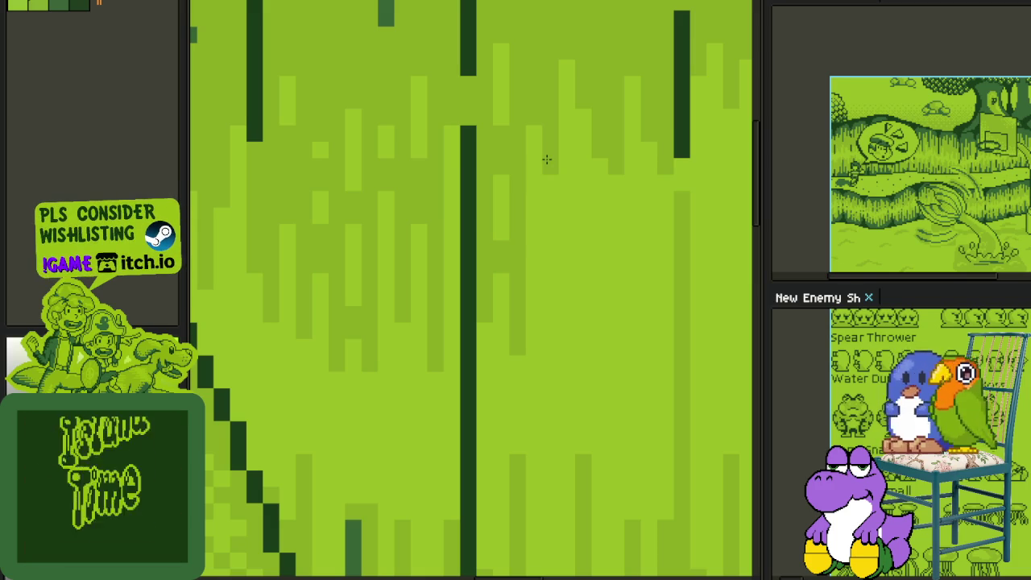
left_click_drag(546, 159, 545, 316)
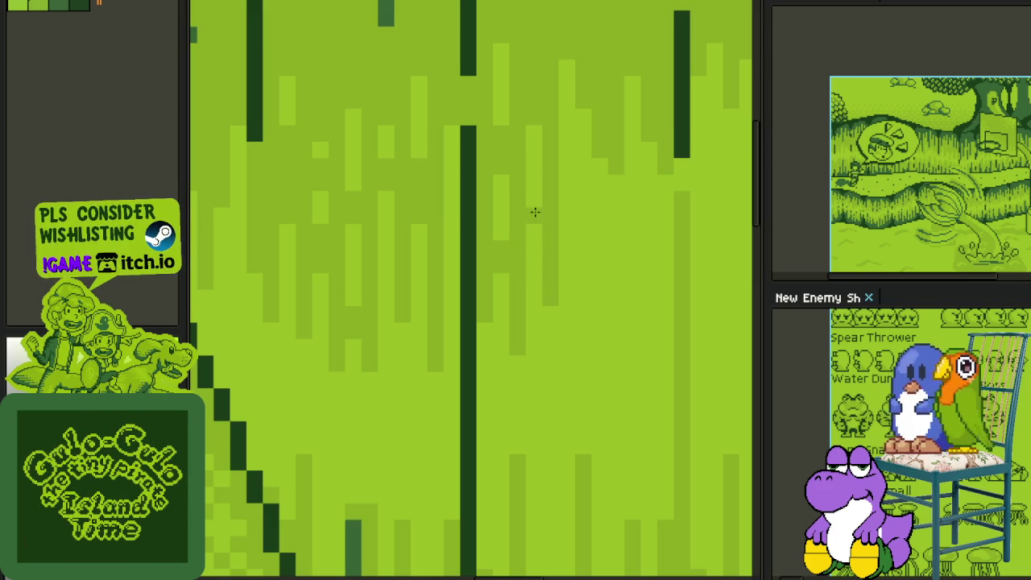
scroll(534, 223, "down", 3)
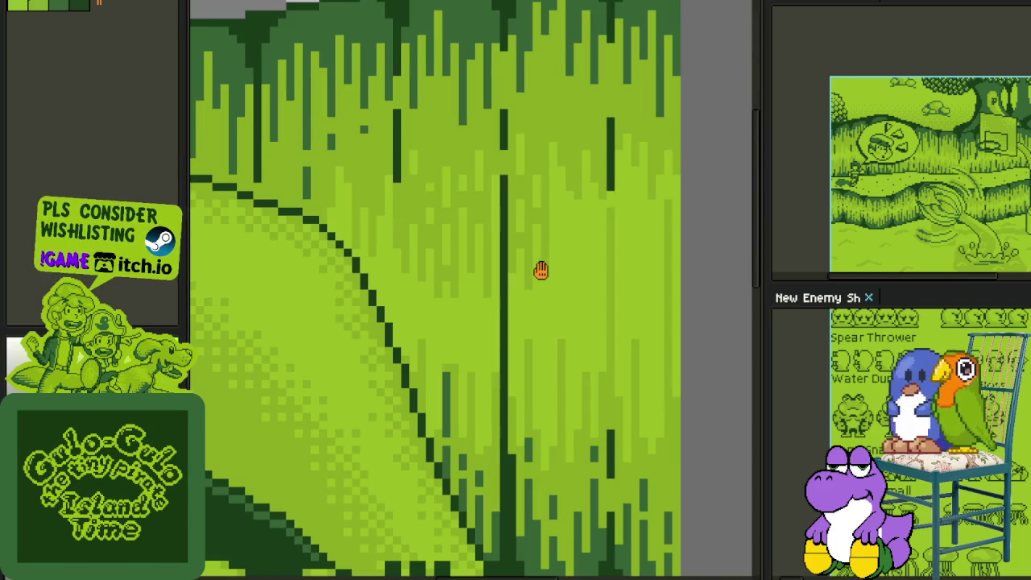
Step: Pan across the grass wall, darken one column and extend a lighter column upward
left_click_drag(541, 270, 514, 201)
scroll(499, 320, "up", 1)
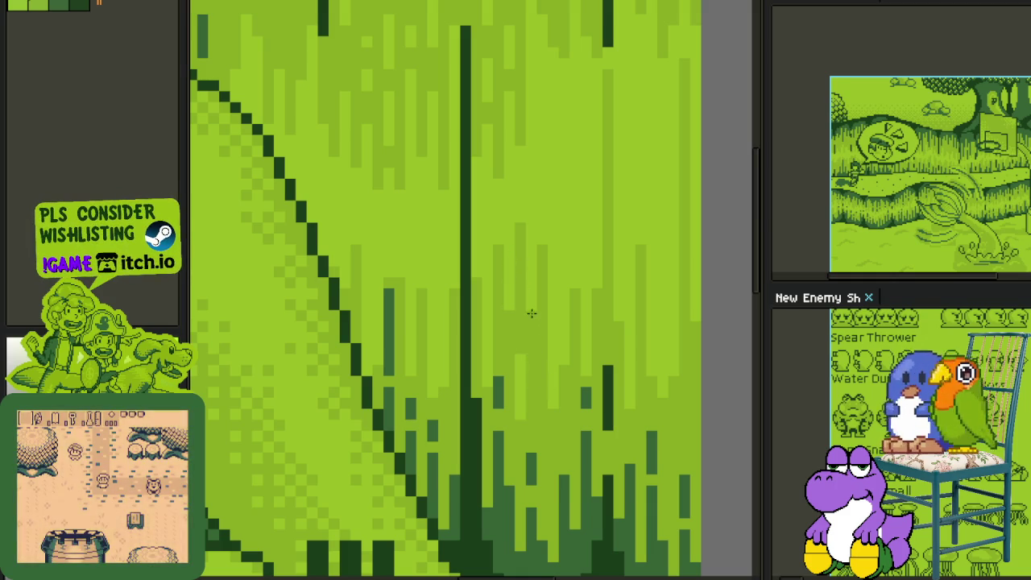
left_click_drag(530, 302, 512, 397)
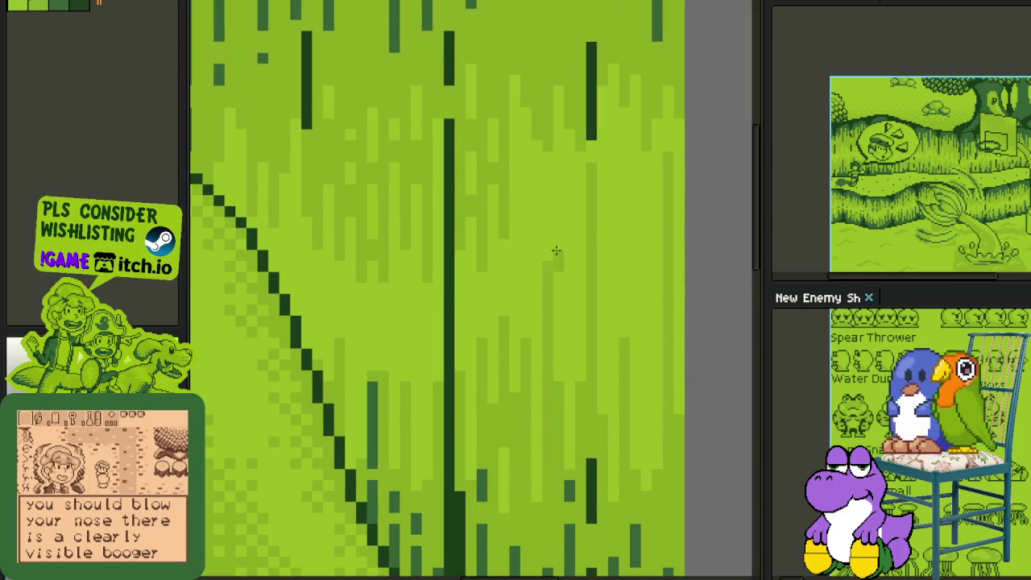
scroll(558, 222, "up", 2)
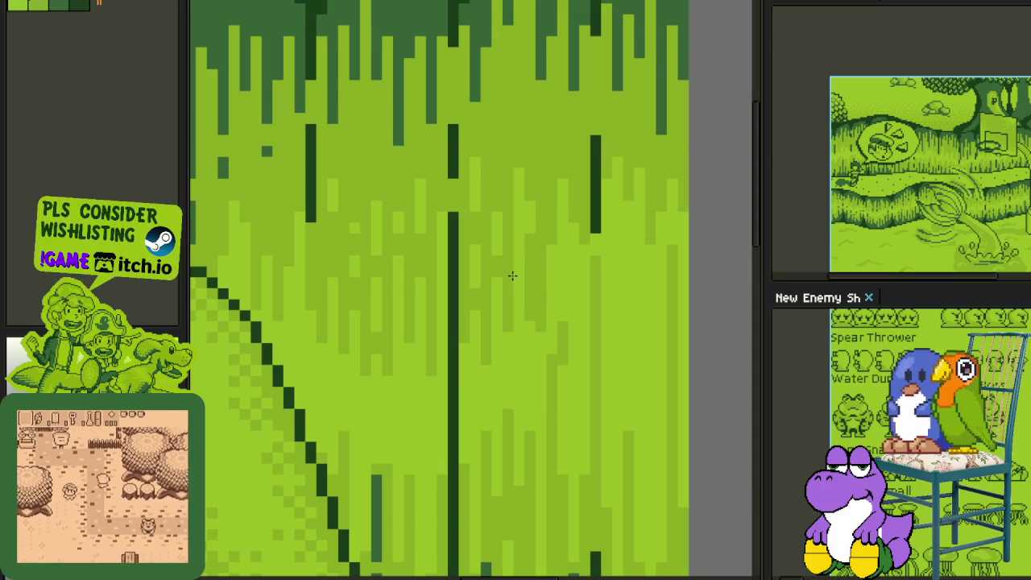
scroll(513, 276, "up", 1)
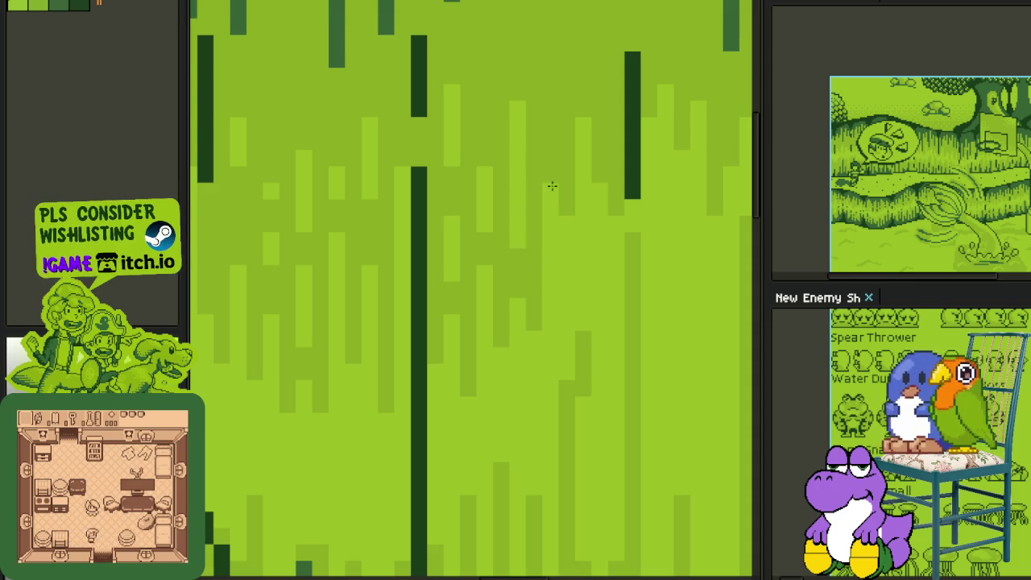
left_click_drag(567, 224, 564, 365)
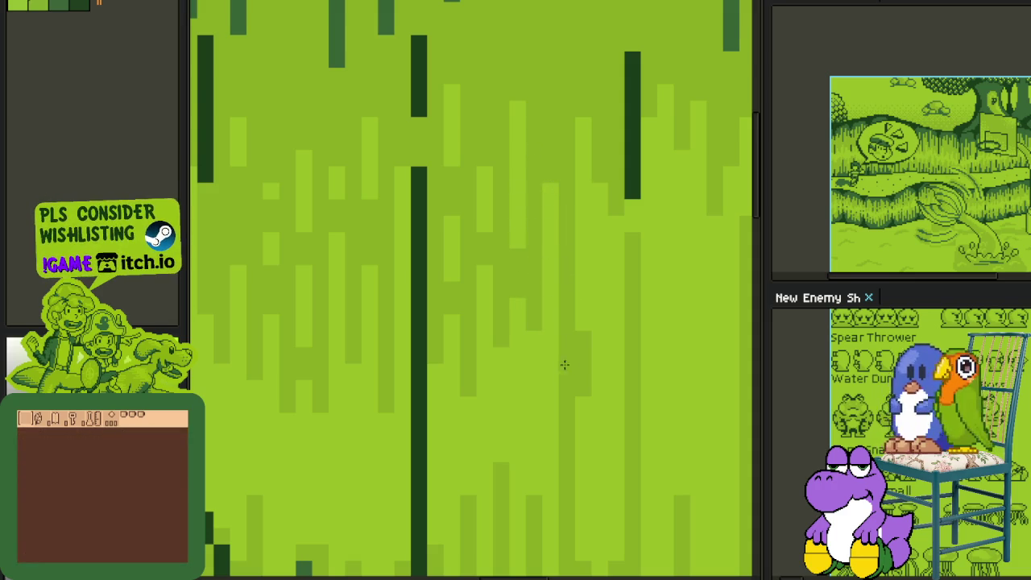
left_click_drag(551, 191, 551, 116)
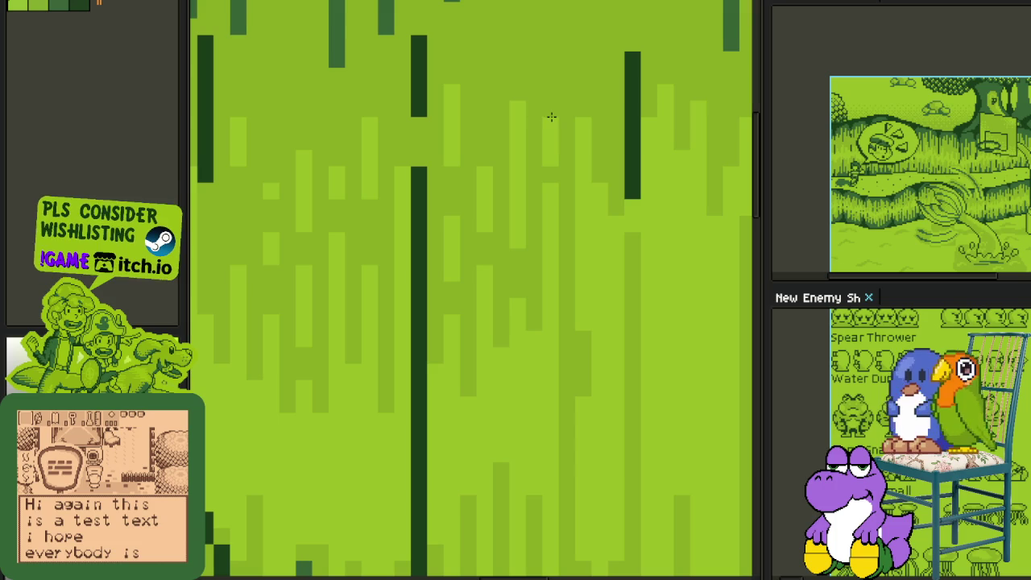
Step: Paint a darker vertical grass strip and darken the lower end of a light column
scroll(557, 237, "down", 3)
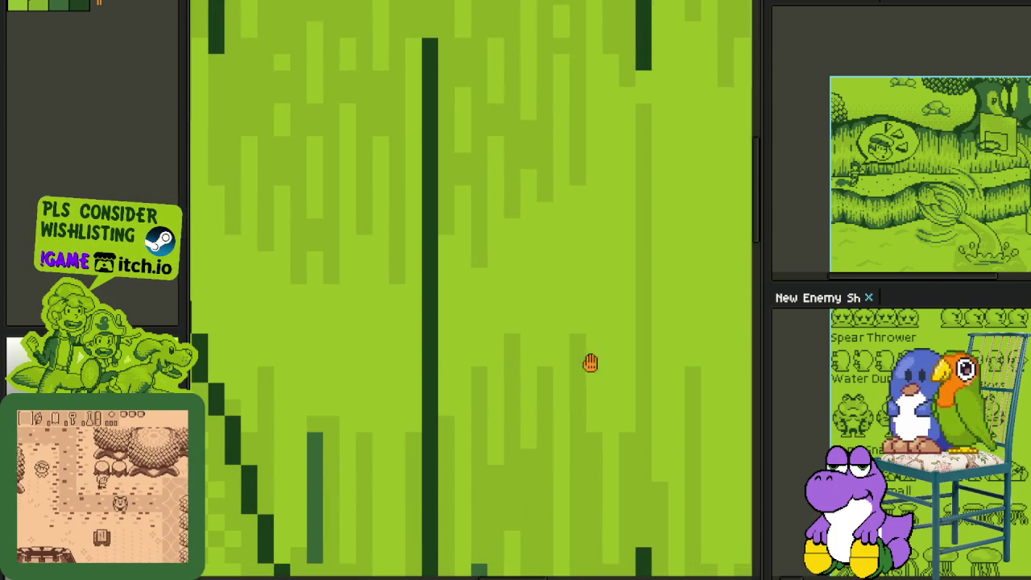
scroll(580, 367, "down", 2)
scroll(548, 379, "right", 2)
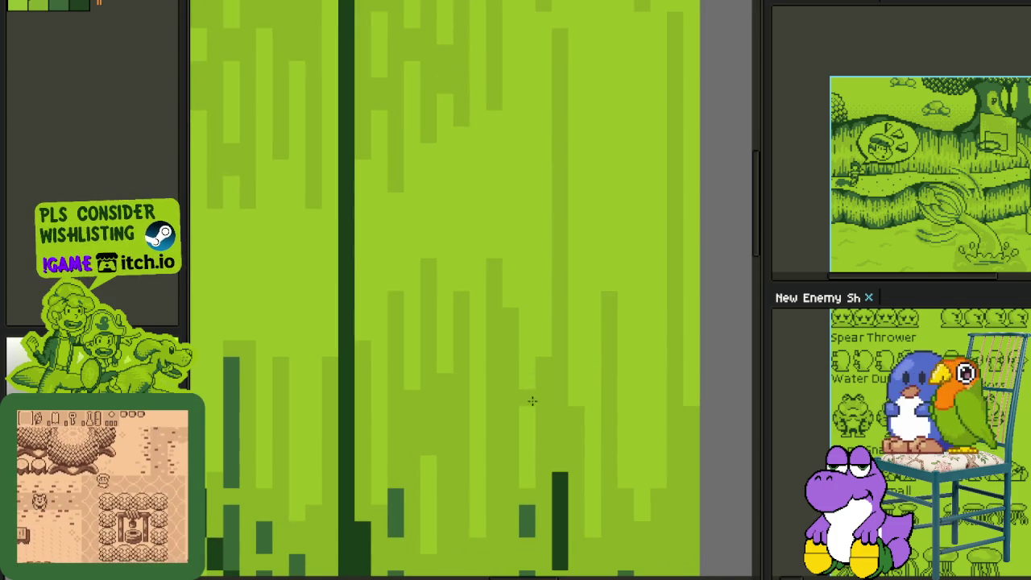
left_click_drag(527, 406, 531, 289)
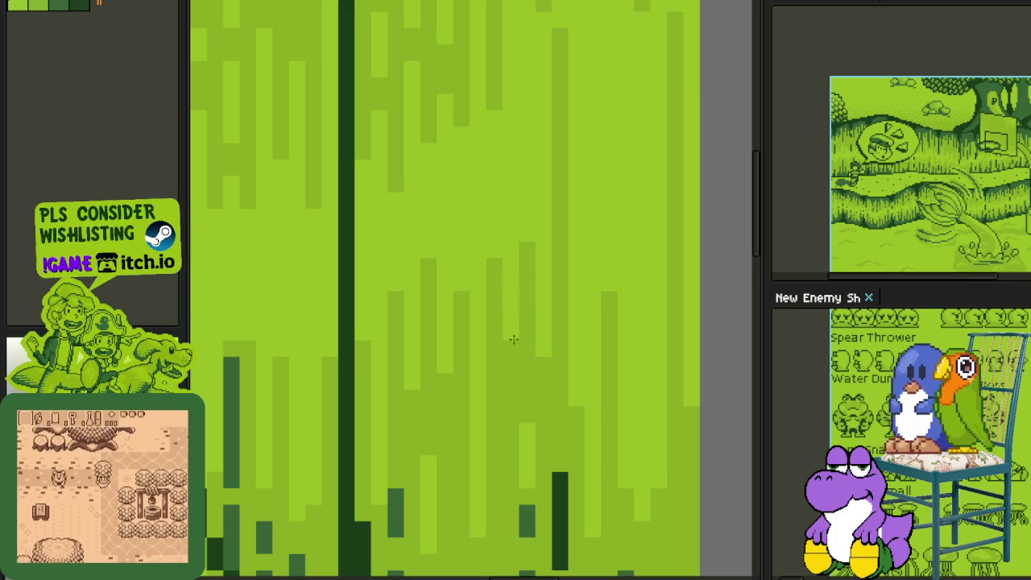
left_click_drag(529, 441, 527, 472)
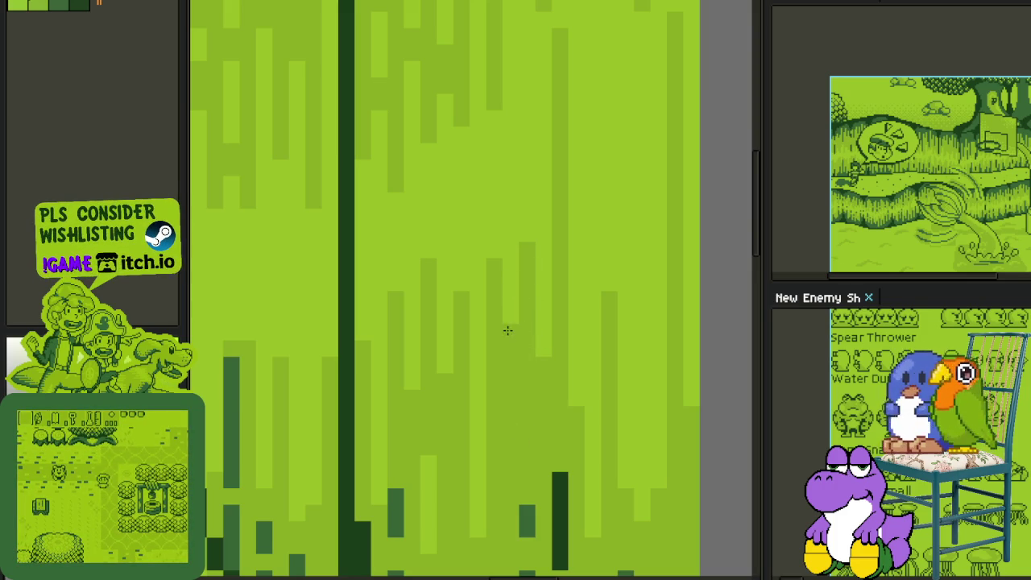
scroll(552, 387, "down", 5)
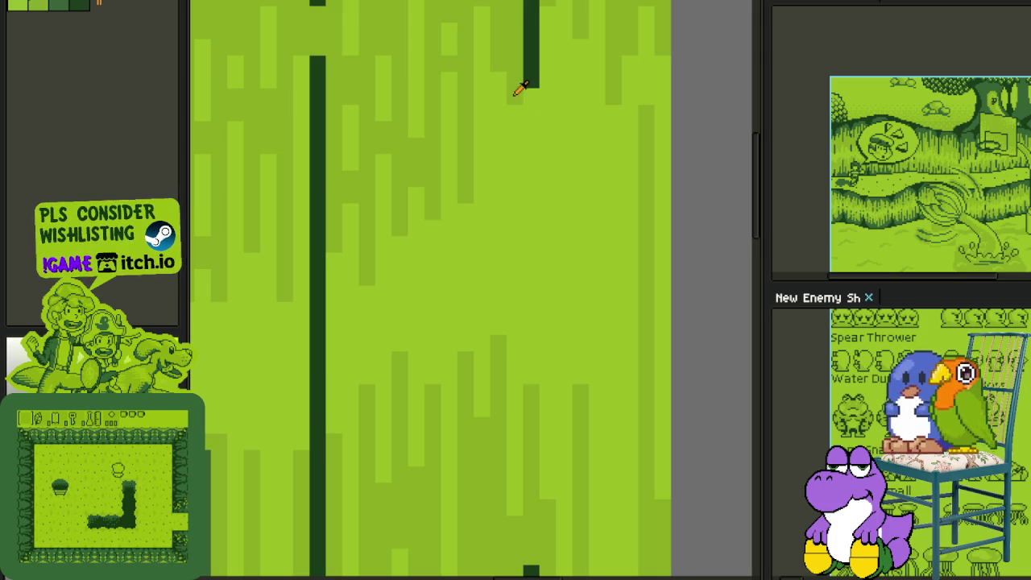
scroll(534, 152, "up", 1)
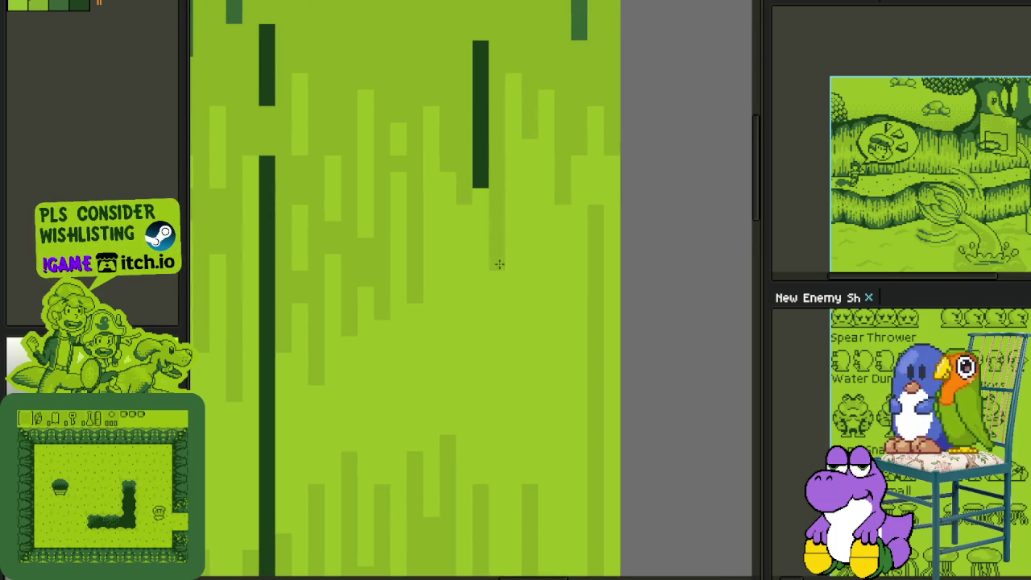
scroll(496, 314, "down", 1)
scroll(502, 482, "up", 1)
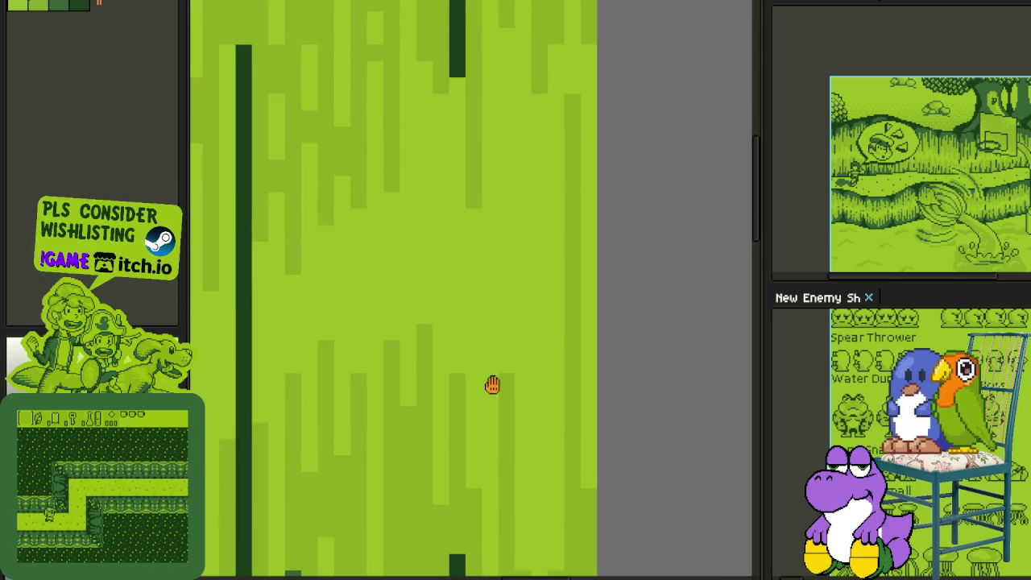
scroll(491, 382, "up", 1)
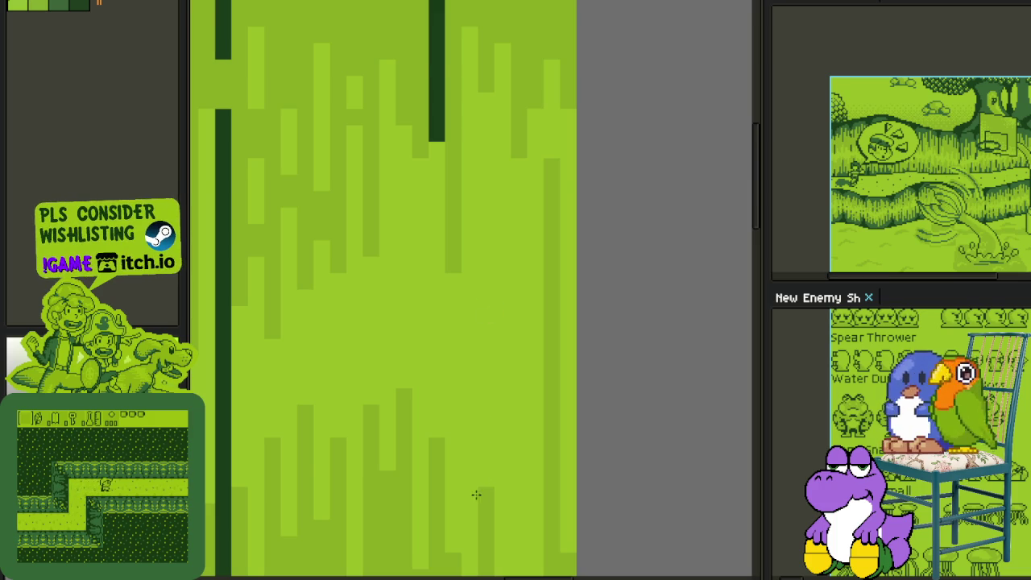
scroll(520, 339, "up", 1)
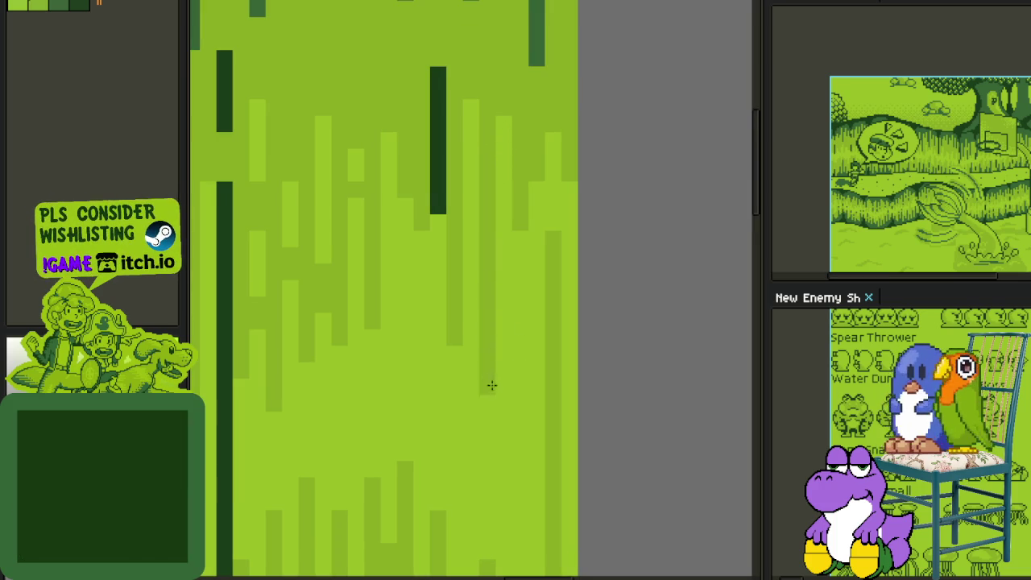
scroll(499, 379, "up", 1)
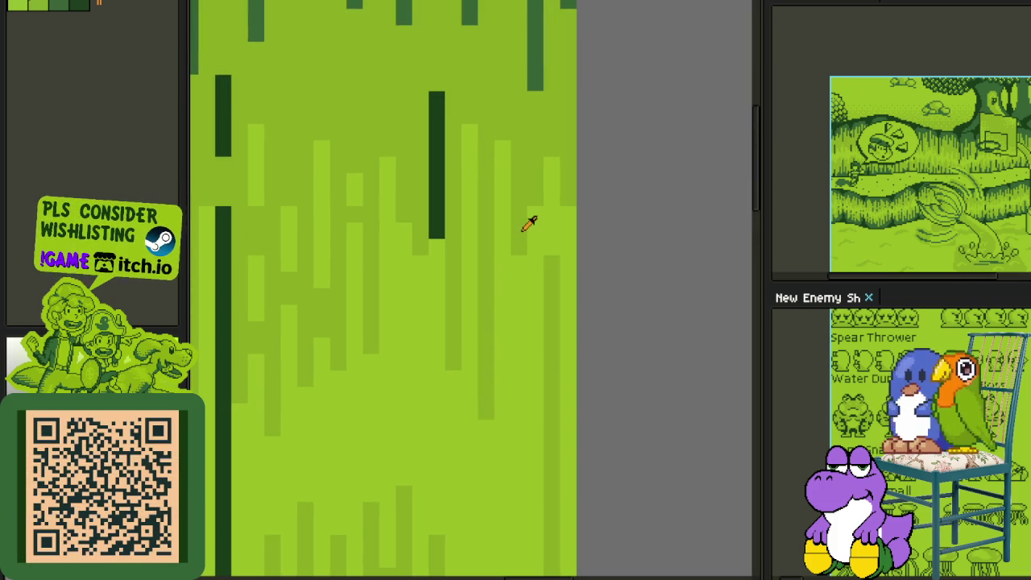
scroll(521, 419, "up", 1)
scroll(527, 419, "up", 1)
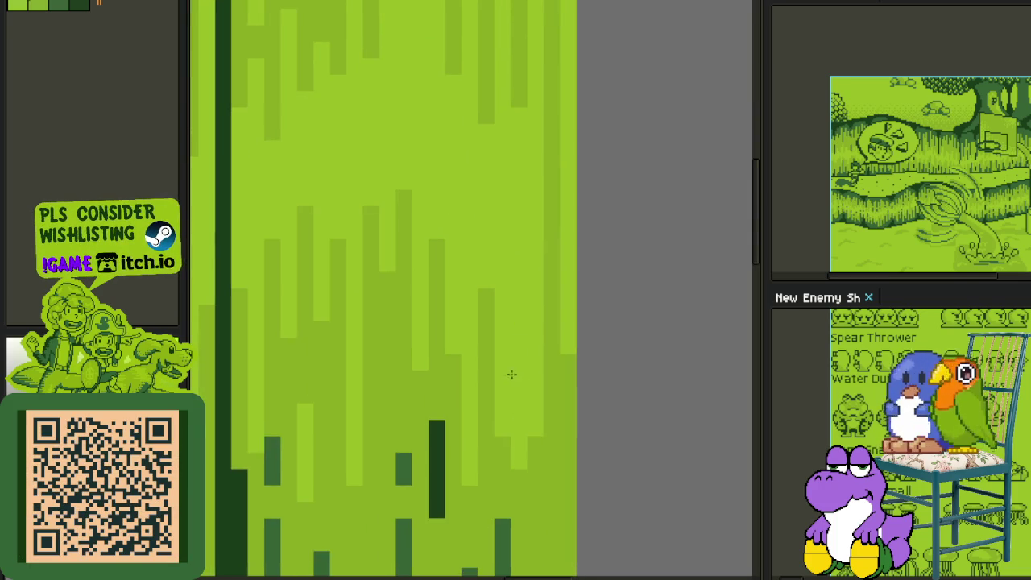
scroll(530, 369, "down", 2)
scroll(555, 303, "up", 1)
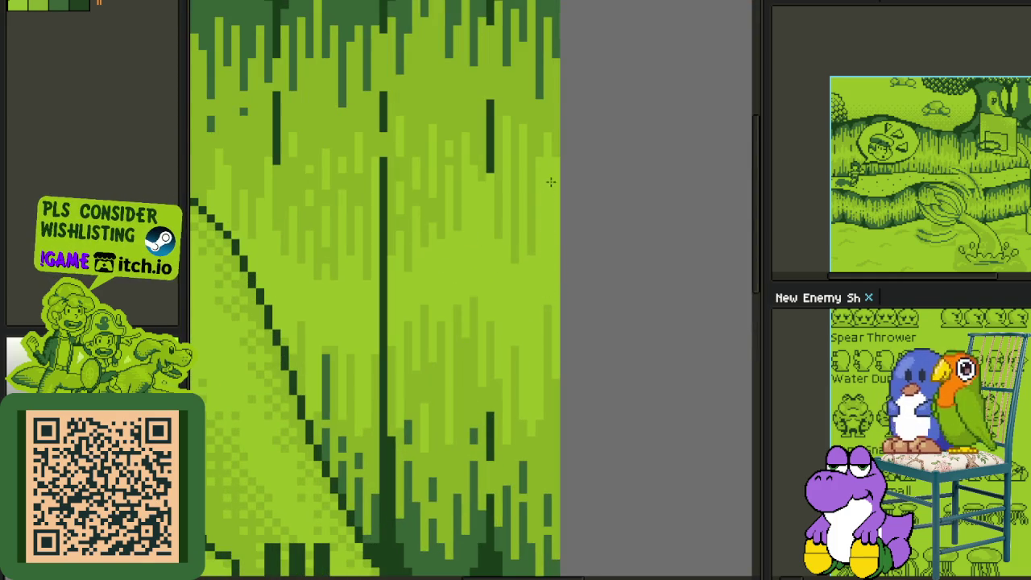
scroll(549, 255, "down", 3)
scroll(532, 307, "down", 2)
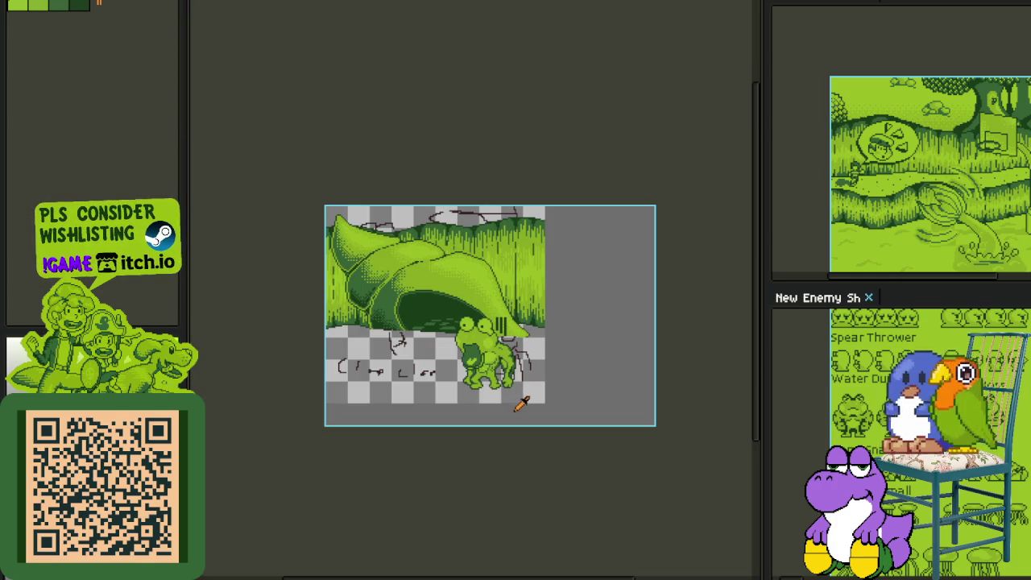
Step: Save the cutscene and show the layer timeline listing Frog Man, Shell Dungeon, Wall and Sketch
key("ctrl+s")
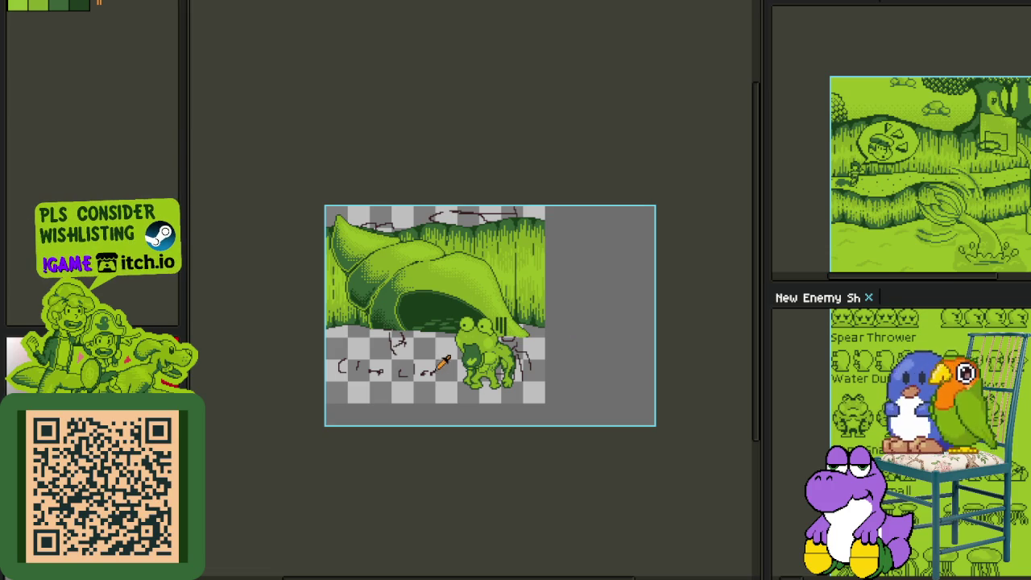
scroll(442, 364, "up", 2)
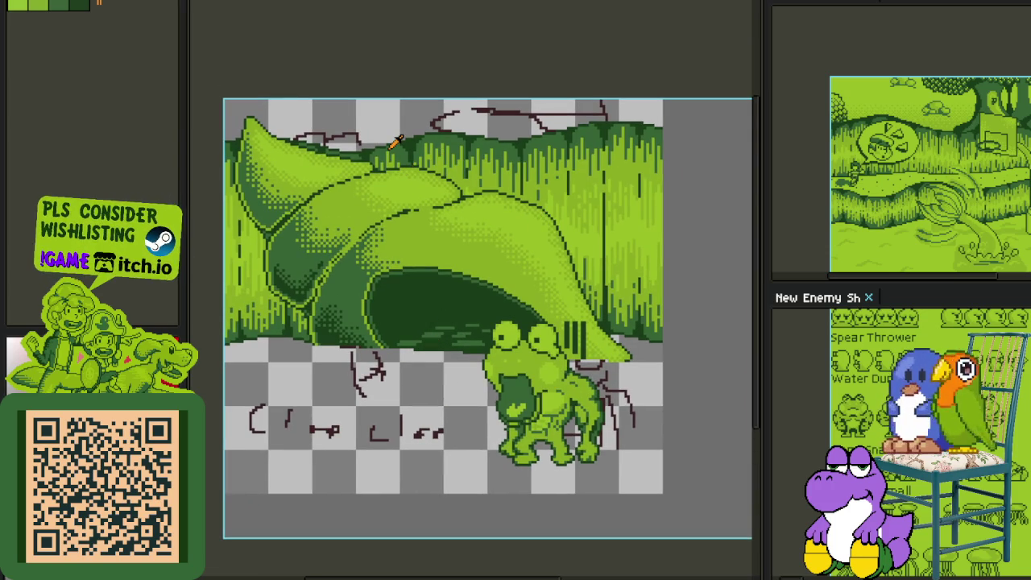
key("Tab")
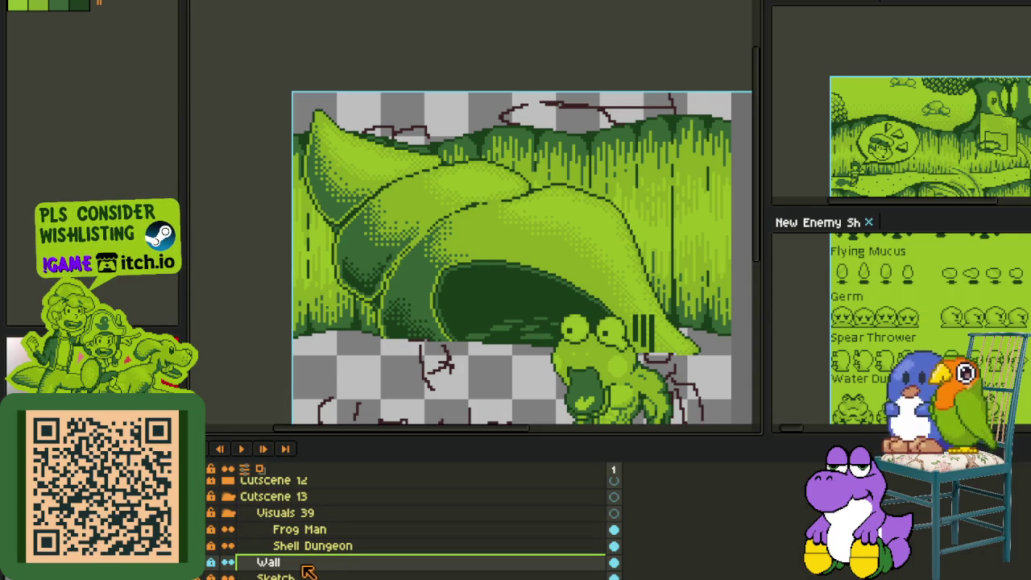
Step: Add a new layer above Frog Man, name it 'Sky', and move it below Shell Dungeon
left_click_drag(309, 572, 302, 538)
right_click(299, 535)
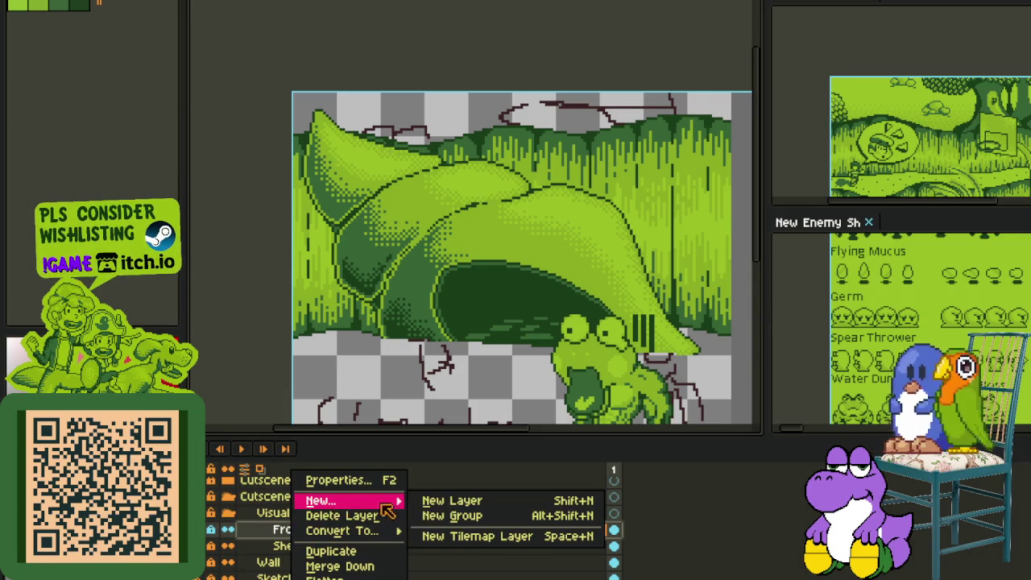
left_click(437, 496)
double_click(312, 530)
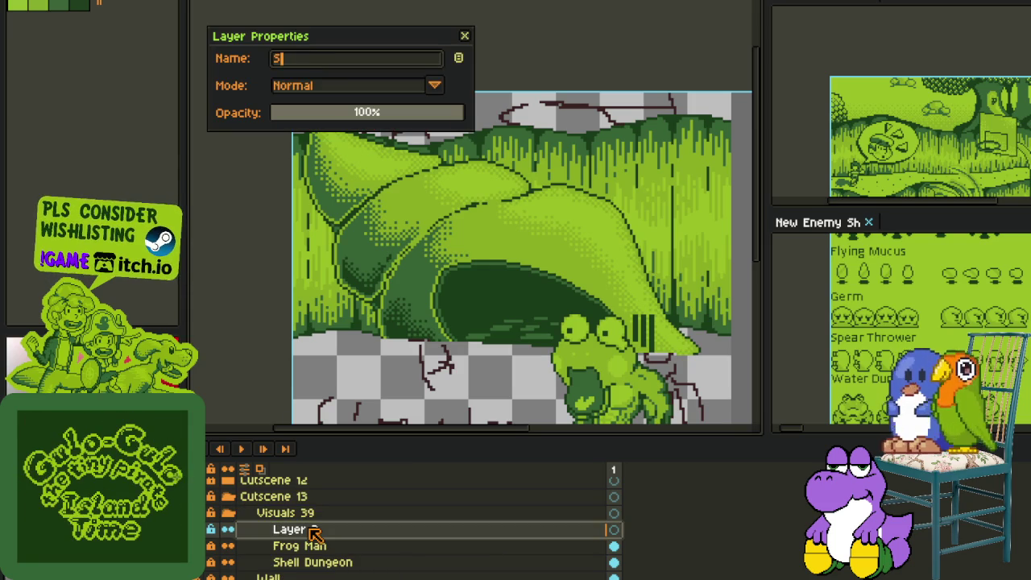
type("Sky")
key("Return")
key("ctrl+s")
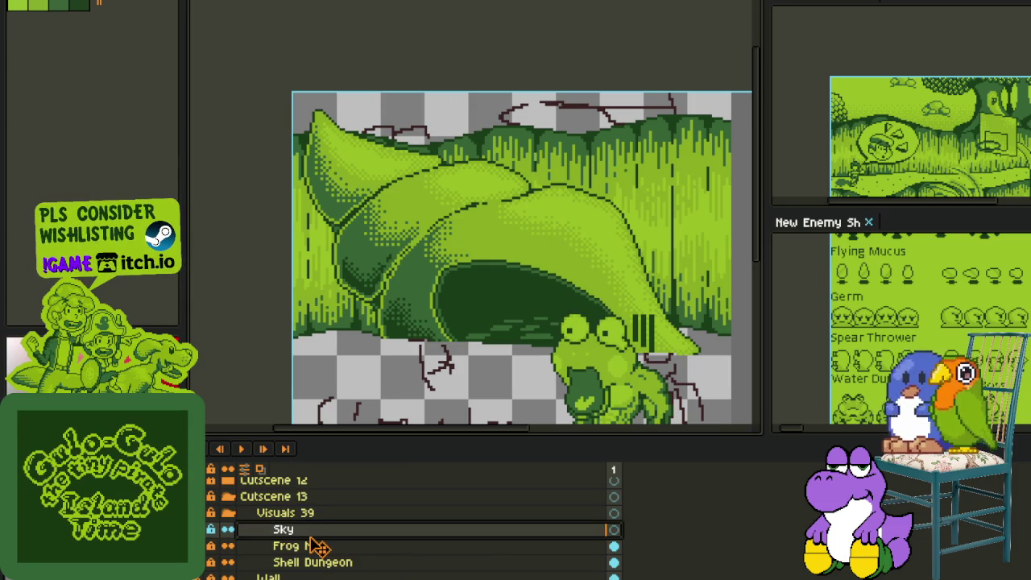
left_click_drag(318, 548, 310, 569)
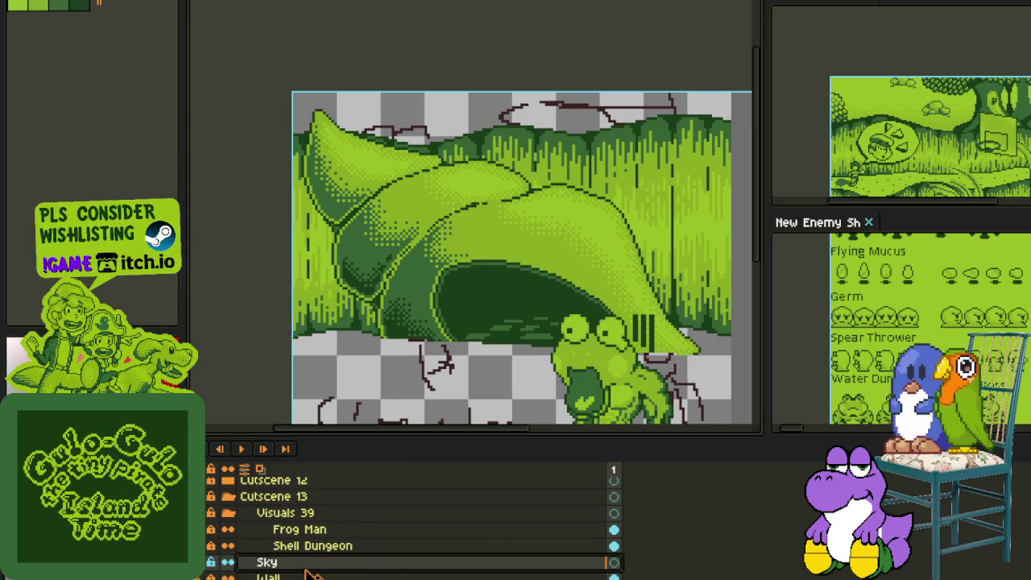
scroll(288, 278, "up", 3)
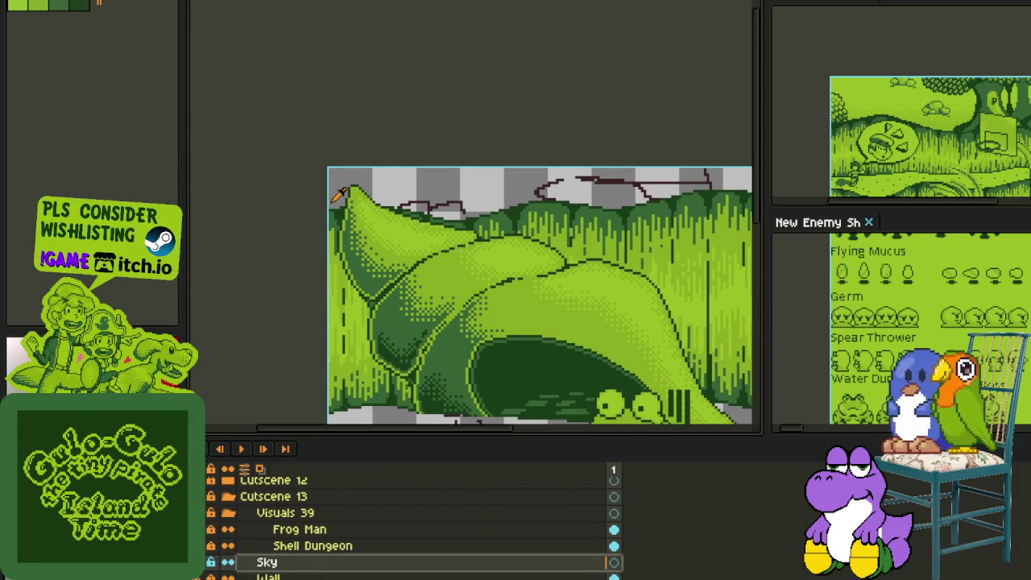
scroll(338, 196, "up", 2)
Step: Paint a red vertical stroke and stretch it into a wide red bar across the top
scroll(542, 224, "up", 2)
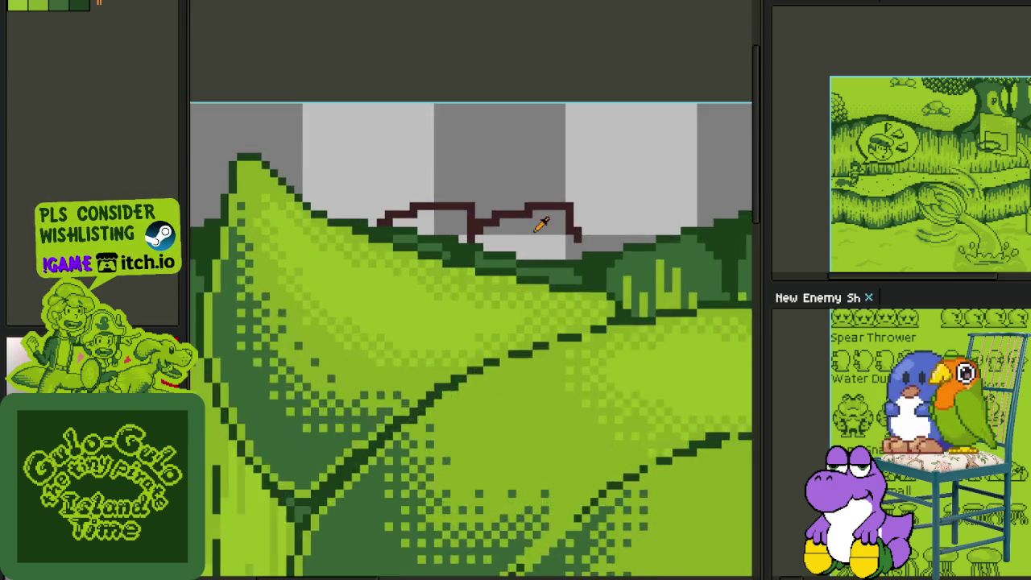
scroll(538, 225, "up", 1)
left_click_drag(537, 256, 532, 99)
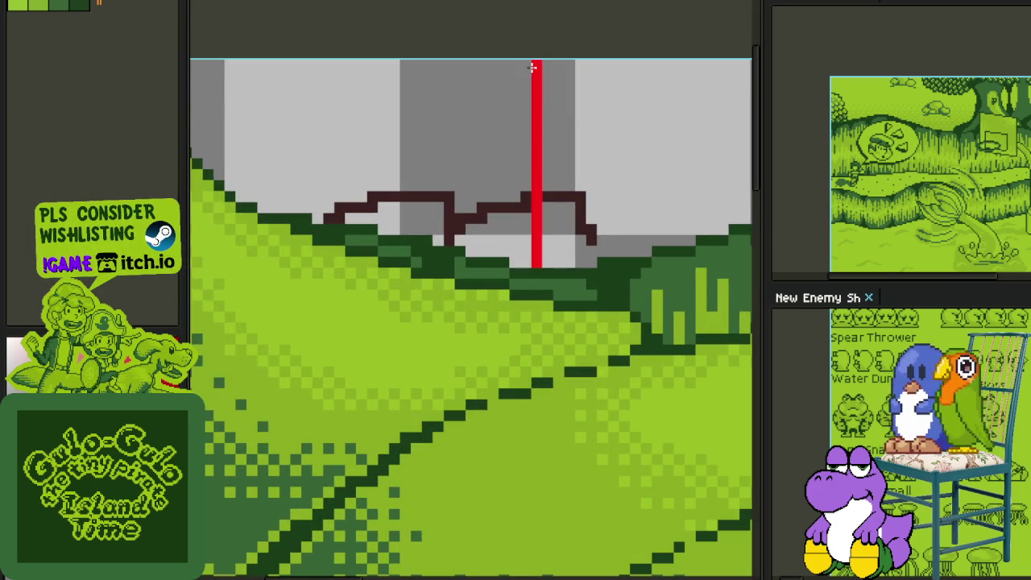
left_click_drag(537, 63, 541, 264)
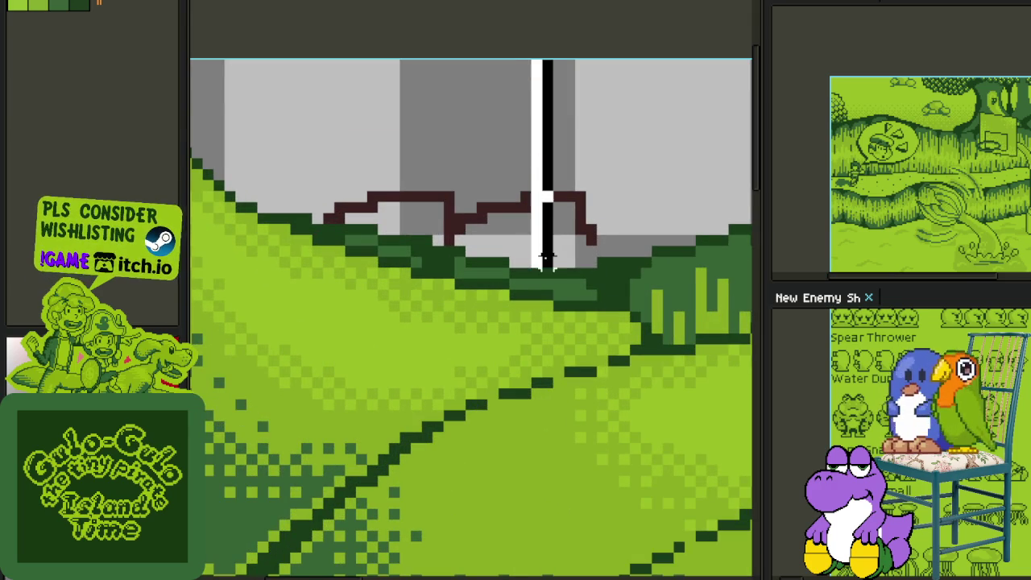
scroll(538, 251, "down", 1)
scroll(540, 253, "up", 1)
left_click_drag(531, 196, 196, 189)
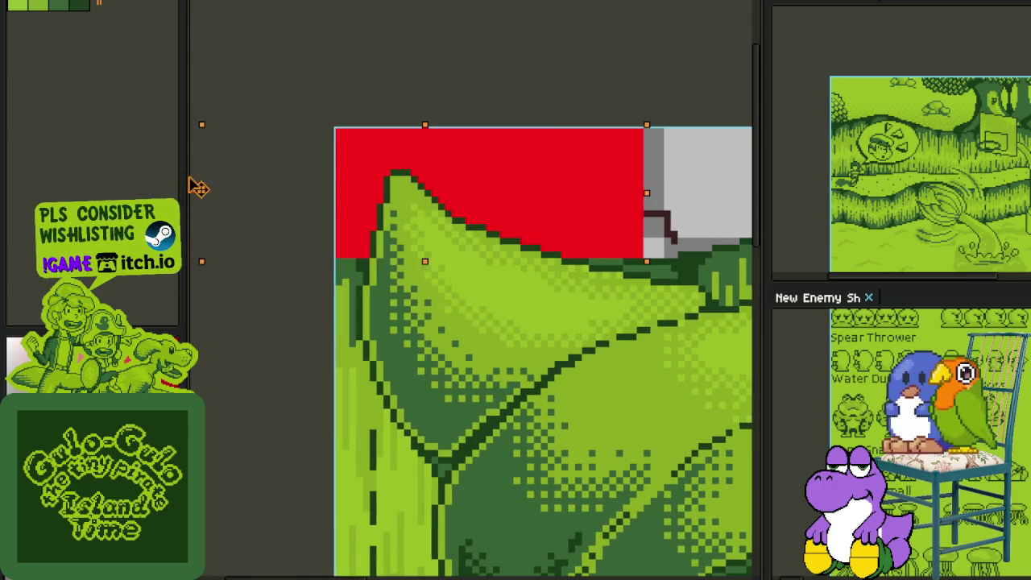
mouse_move(651, 194)
left_mouse_down()
mouse_move(681, 195)
mouse_move(268, 187)
left_mouse_up()
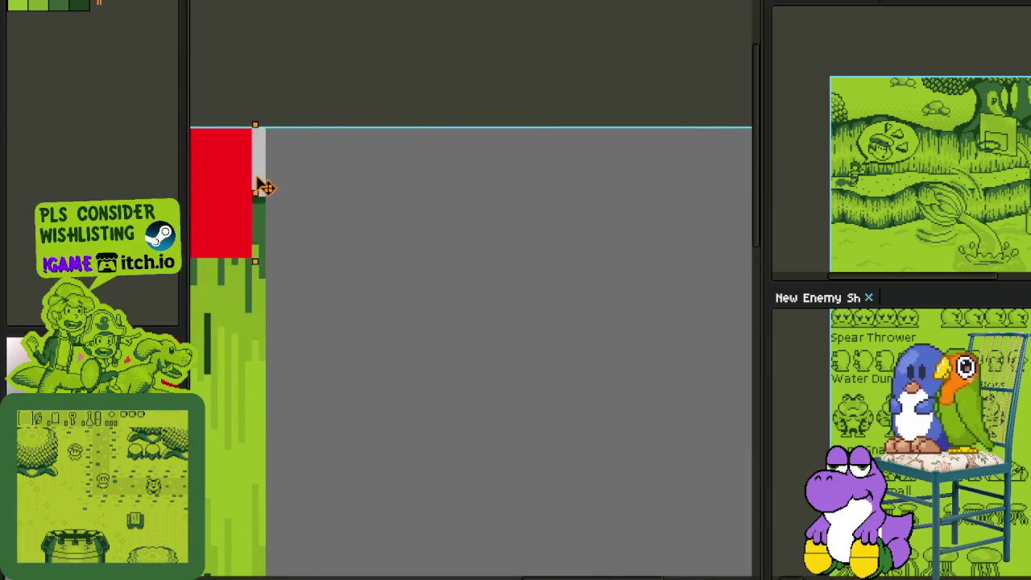
key("Return")
Step: Hide Shell Dungeon and Frog Man, bucket-fill the red bar light green, and save
scroll(419, 177, "down", 2)
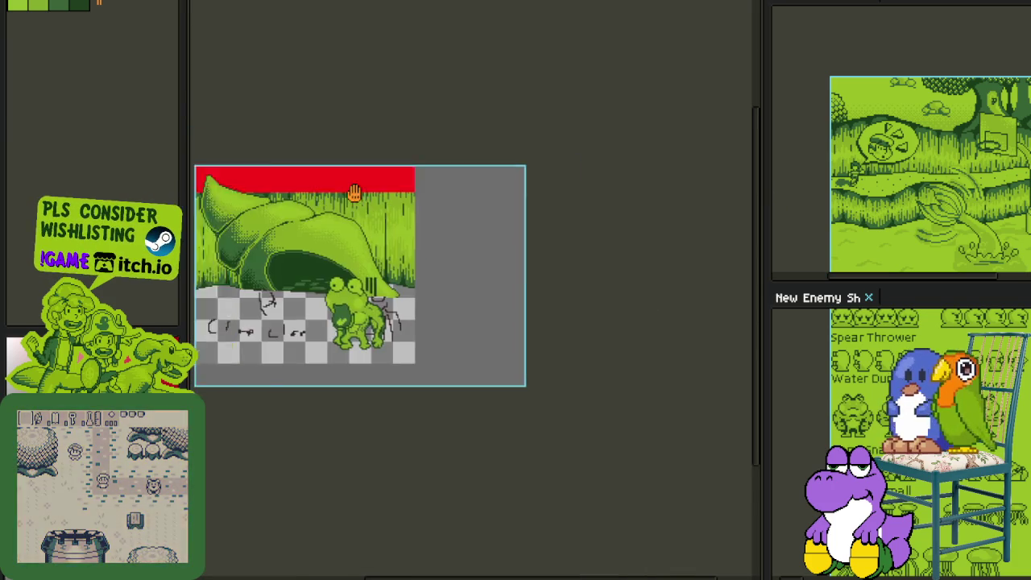
key("Tab")
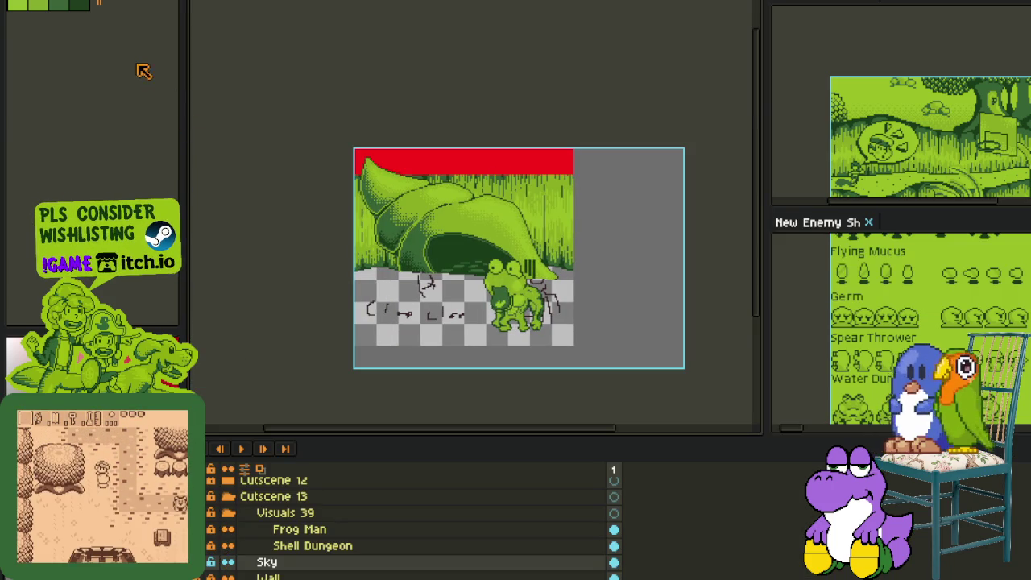
left_click(211, 545)
left_click(210, 530)
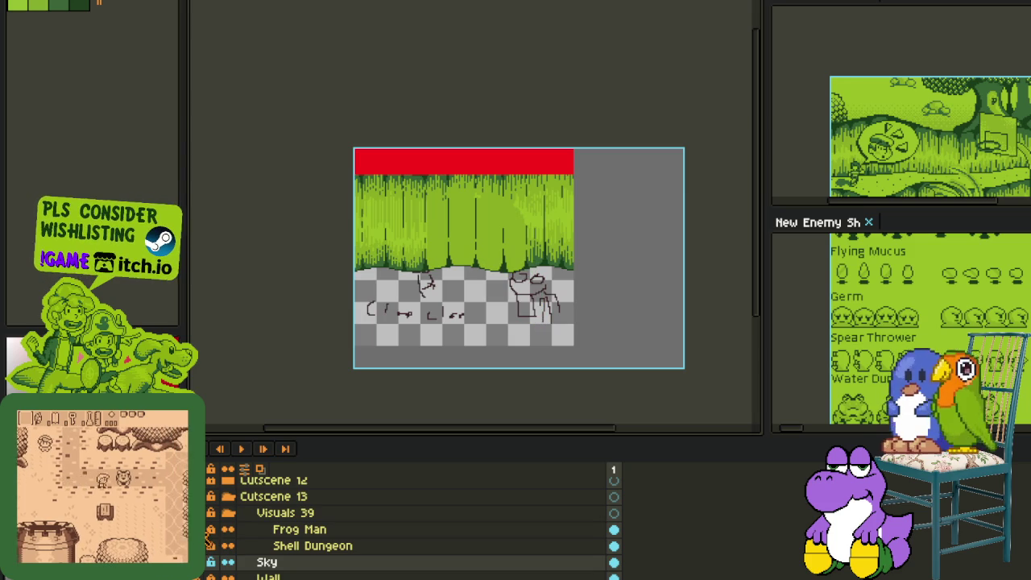
scroll(440, 199, "up", 3)
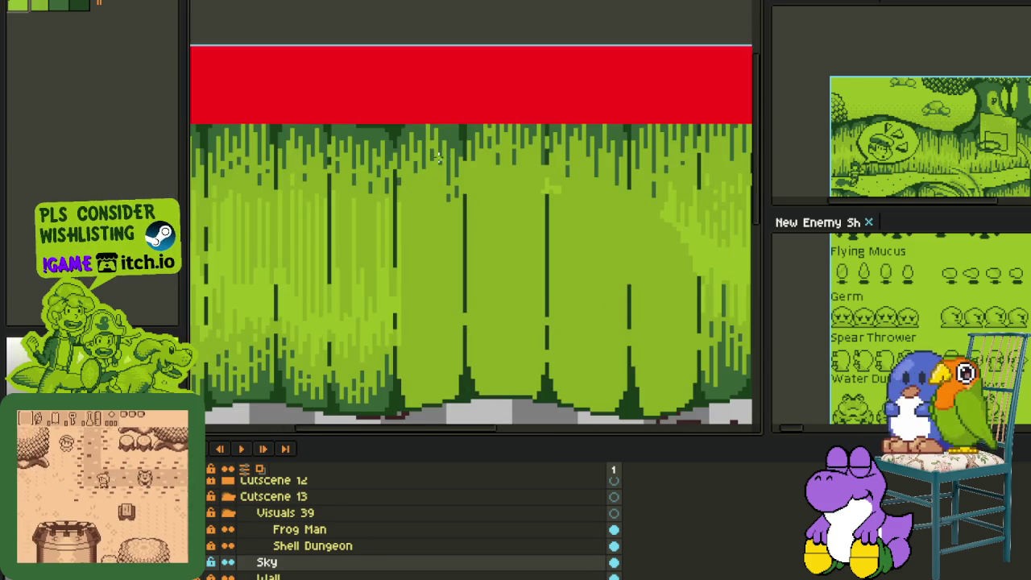
left_click(419, 90)
scroll(419, 197, "down", 3)
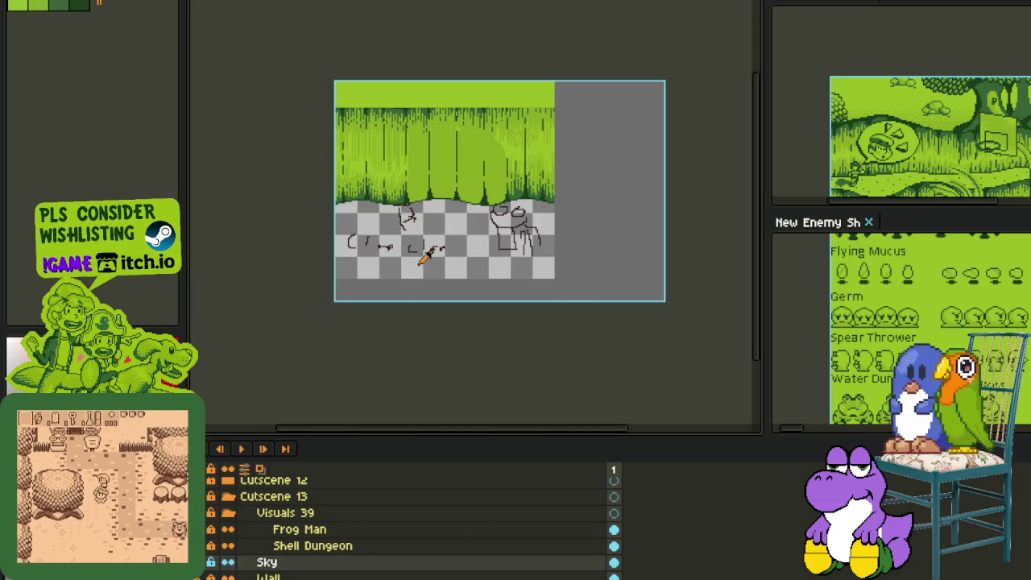
key("ctrl+s")
Step: Unhide Shell Dungeon and Frog Man and make Sky the active layer
left_click(211, 545)
left_click(210, 530)
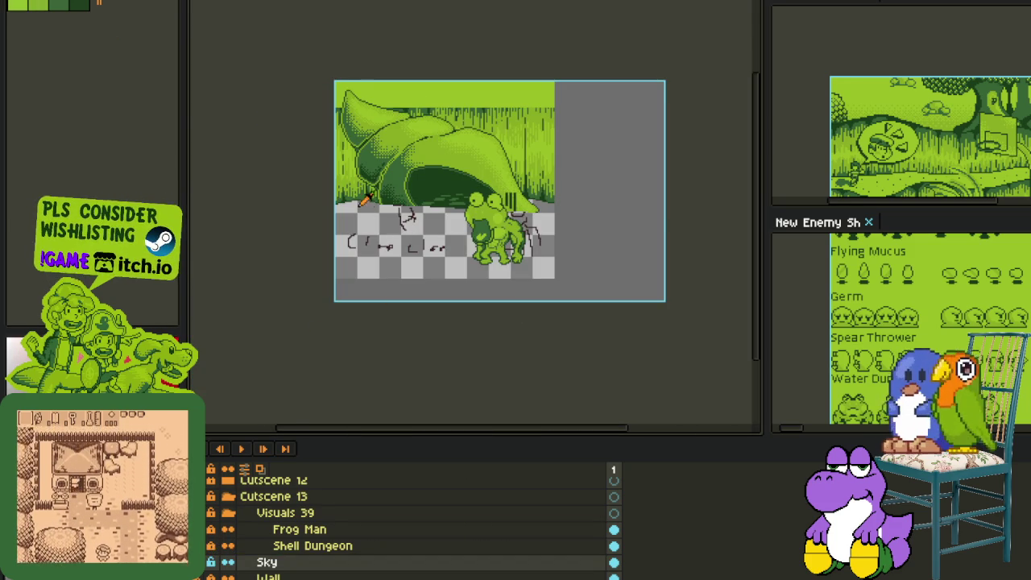
left_click(246, 568)
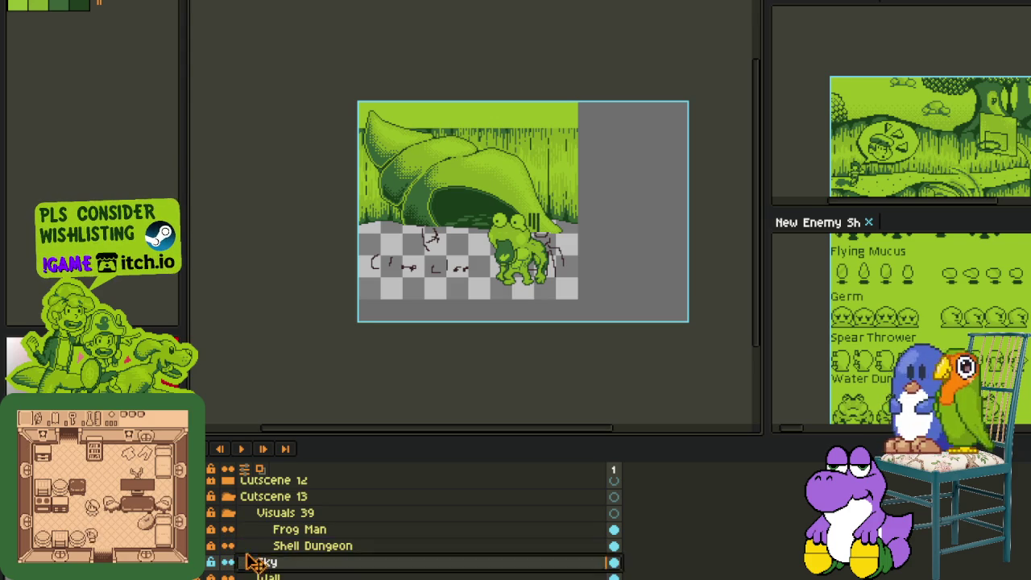
Step: Move Sky below Wall and insert a new empty Layer 2 directly above Sky
scroll(257, 570, "down", 2)
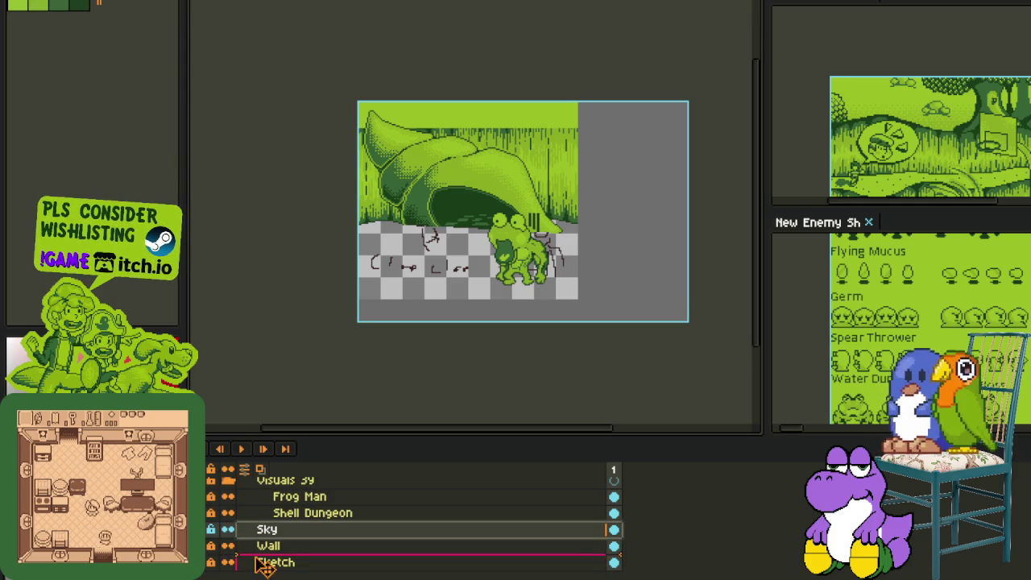
left_click_drag(262, 567, 262, 556)
left_click_drag(457, 152, 500, 211)
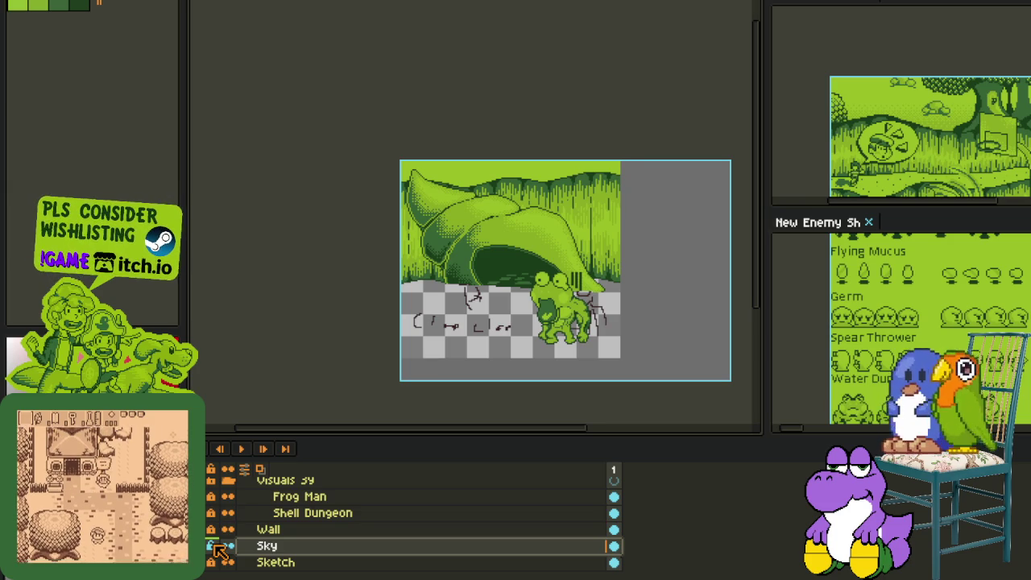
left_click_drag(220, 551, 269, 551)
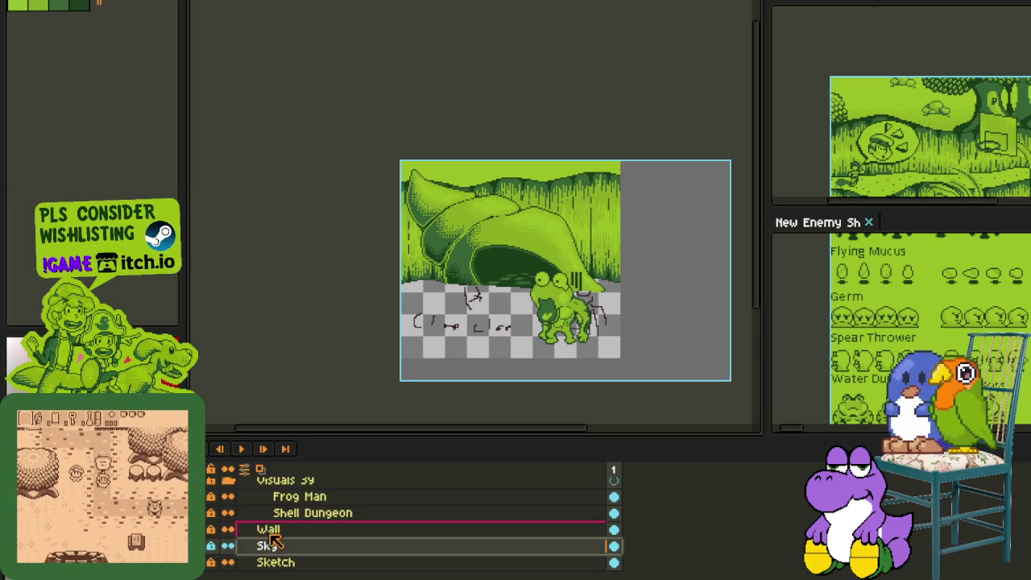
right_click(268, 549)
mouse_move(295, 501)
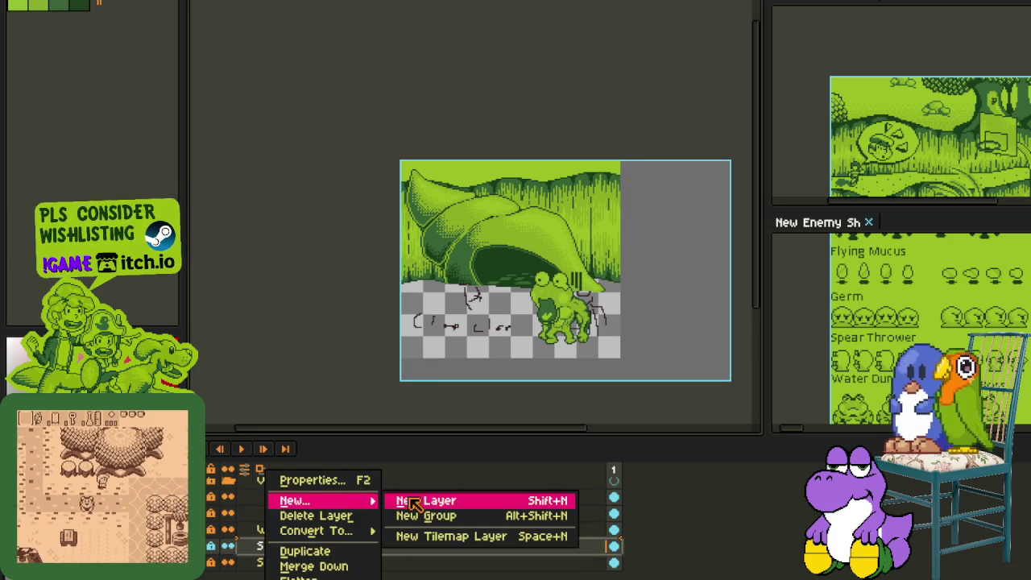
left_click(414, 498)
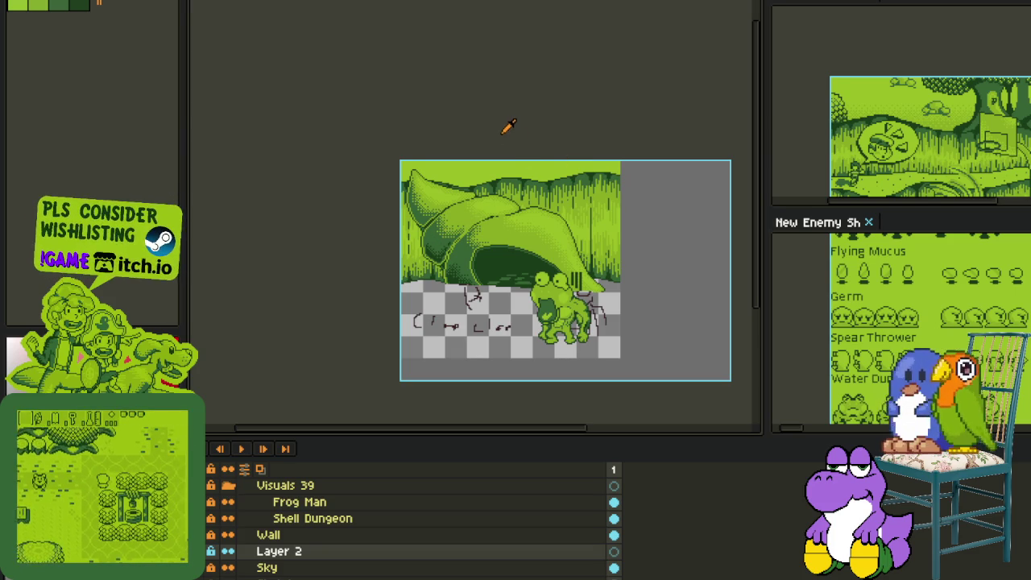
Step: Zoom into the sky and draw two side-by-side red ellipses
scroll(490, 131, "up", 2)
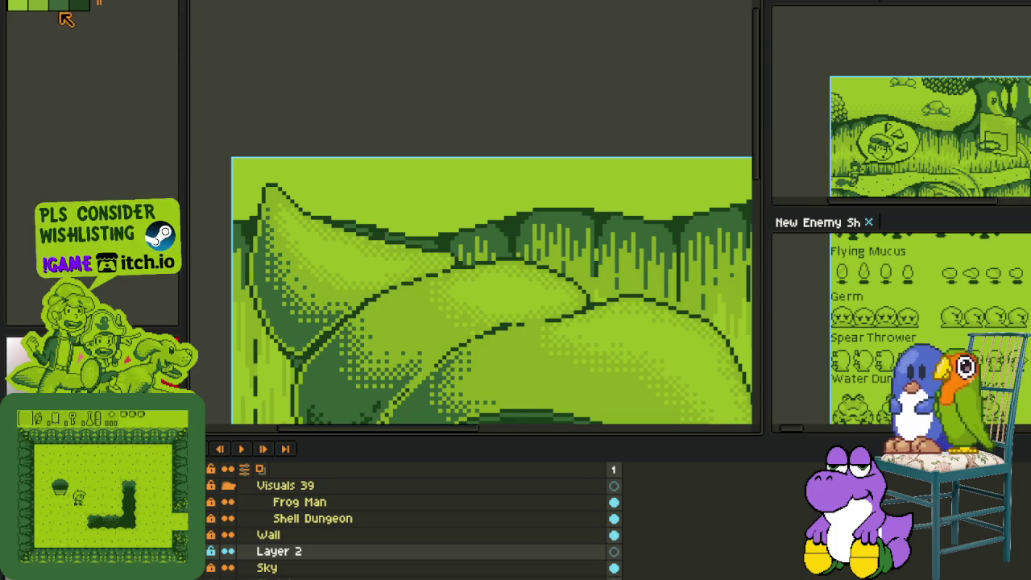
left_click_drag(406, 111, 479, 95)
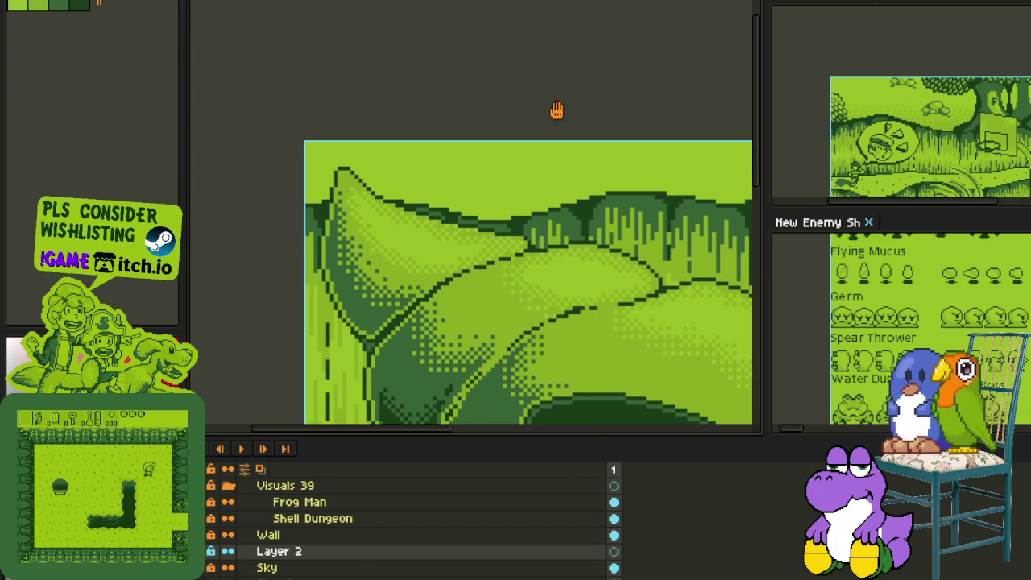
left_click_drag(556, 108, 435, 132)
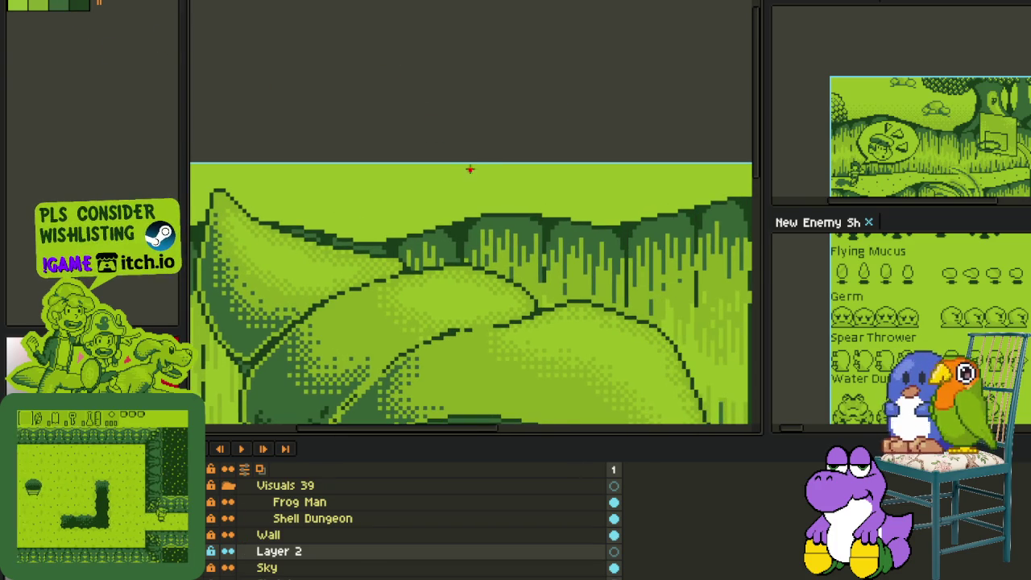
scroll(470, 165, "up", 1)
scroll(451, 161, "up", 1)
scroll(451, 161, "up", 1)
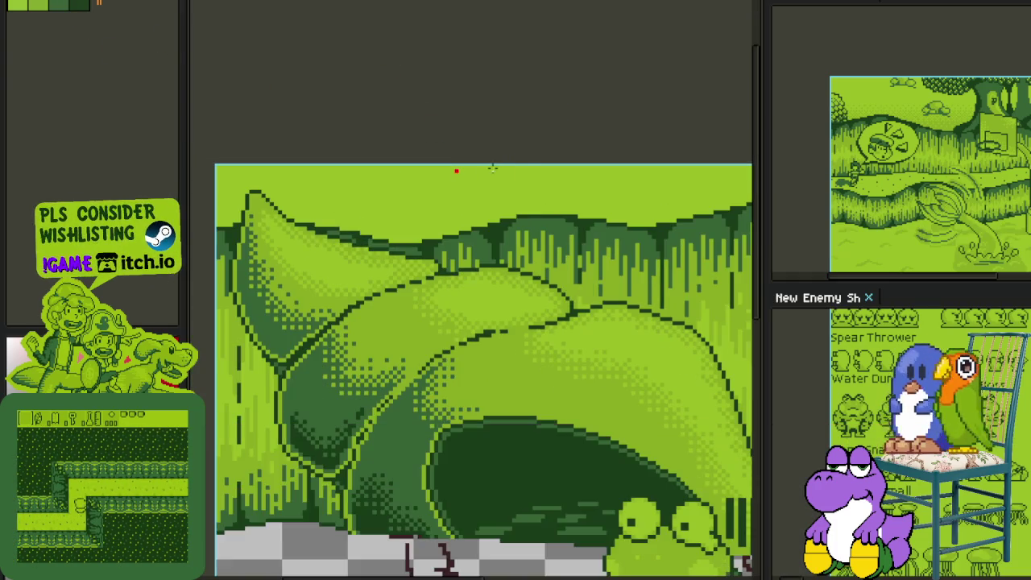
scroll(476, 230, "up", 1)
scroll(411, 239, "up", 1)
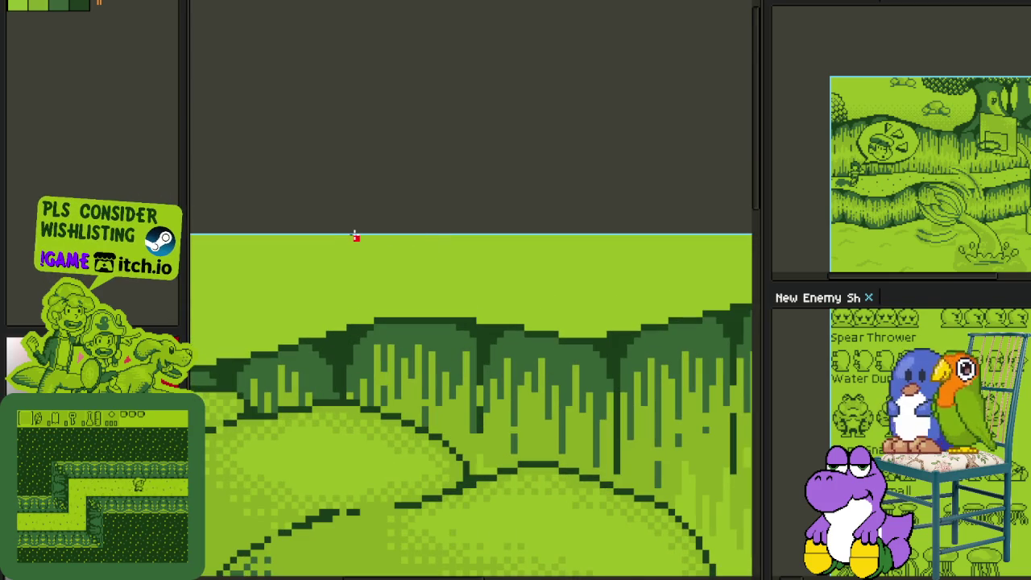
left_click_drag(355, 236, 441, 284)
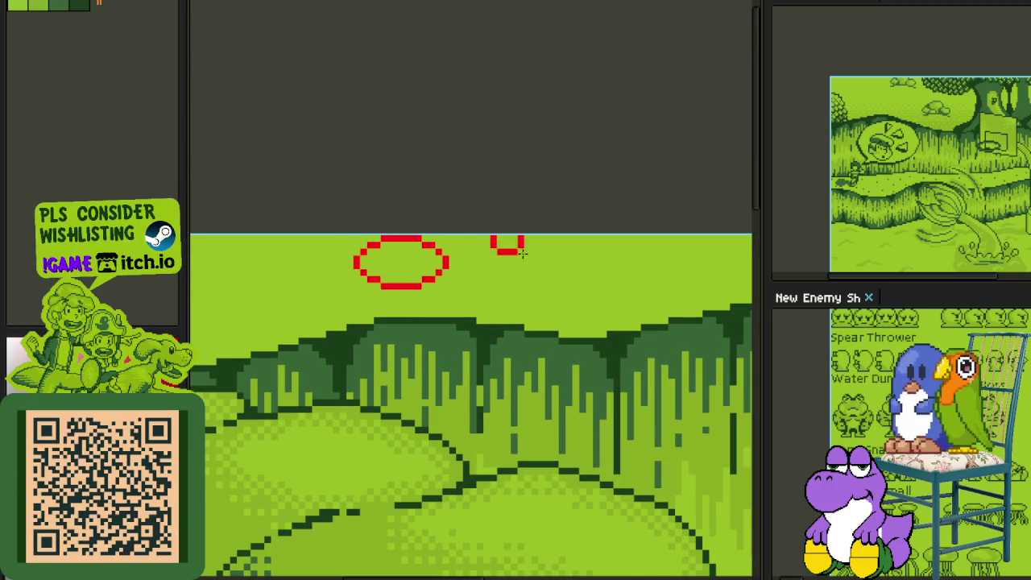
left_click_drag(523, 253, 577, 276)
Step: Join the ellipses with a thick red line and paint them solid red
scroll(463, 258, "up", 1)
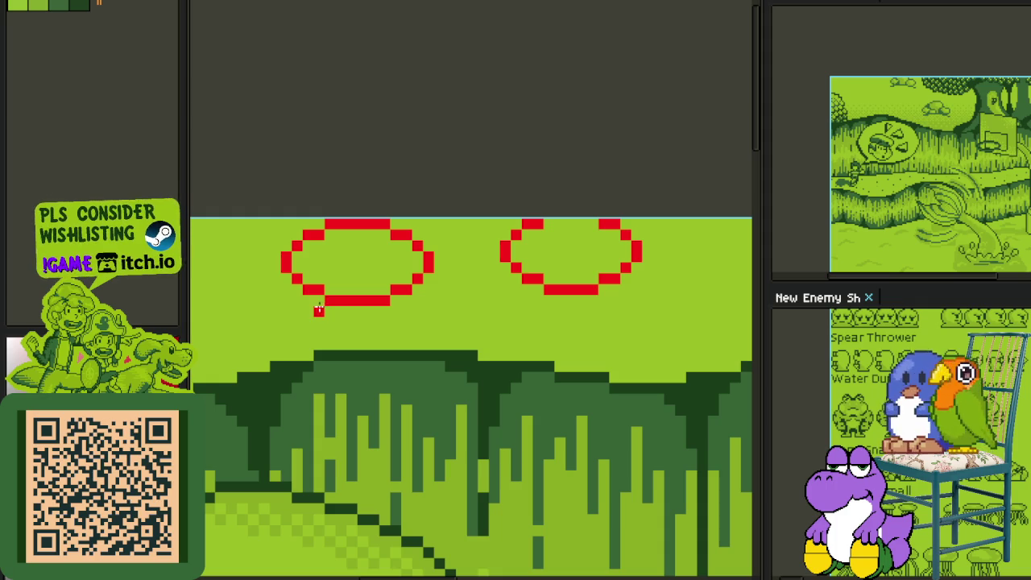
mouse_move(318, 311)
left_mouse_down()
mouse_move(616, 310)
mouse_move(501, 289)
left_mouse_up()
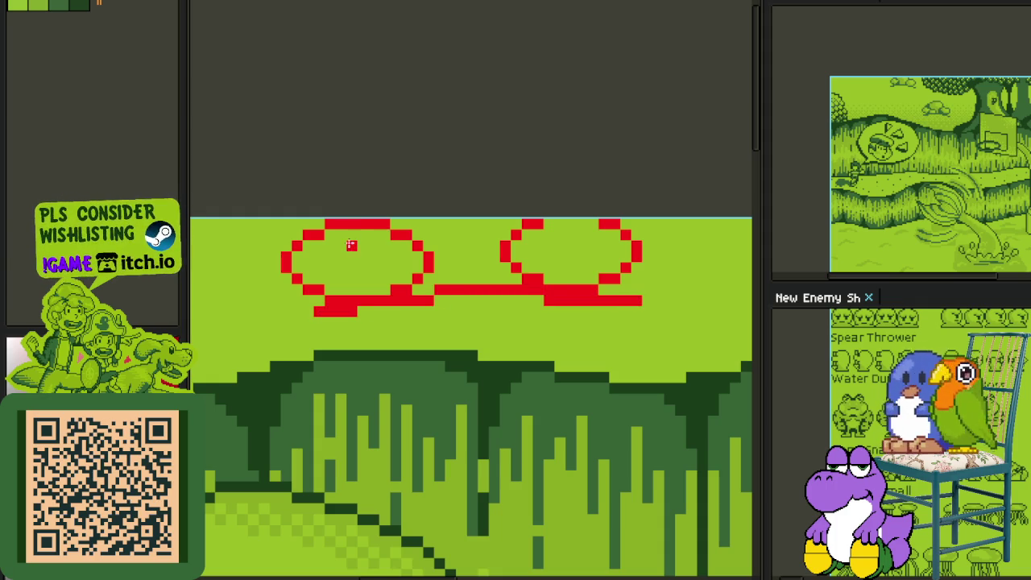
mouse_move(351, 249)
left_mouse_down()
mouse_move(384, 260)
mouse_move(564, 257)
left_mouse_up()
scroll(535, 201, "down", 2)
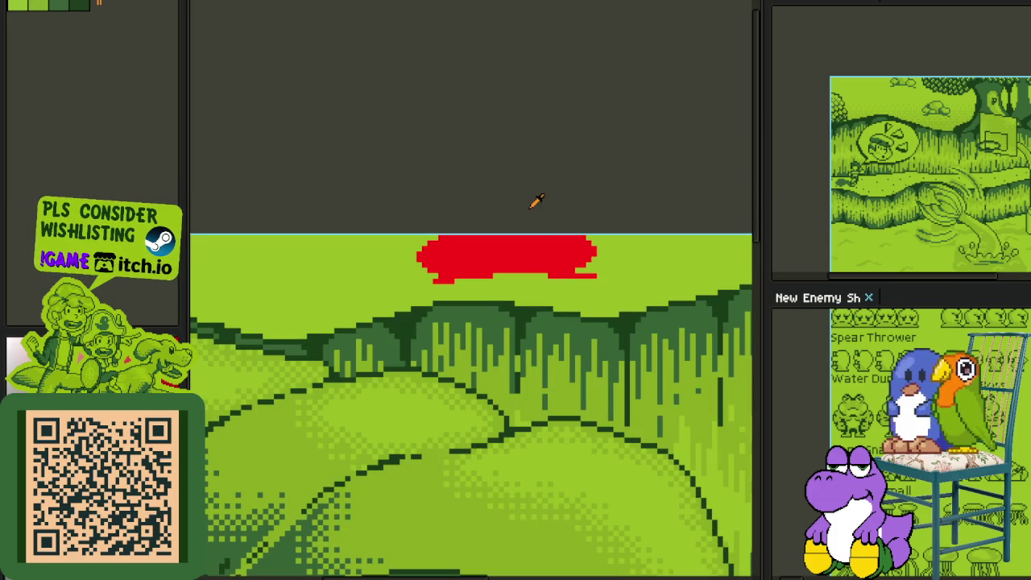
scroll(448, 224, "up", 1)
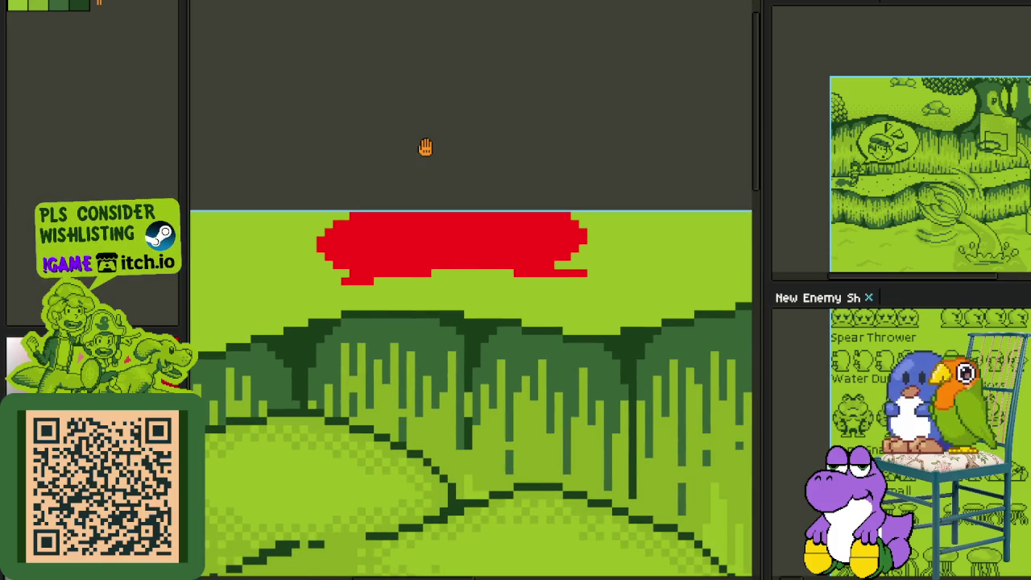
left_click_drag(425, 147, 470, 146)
Step: Fill the red blob dark green and paint a first light-green highlight across it
left_click(439, 221)
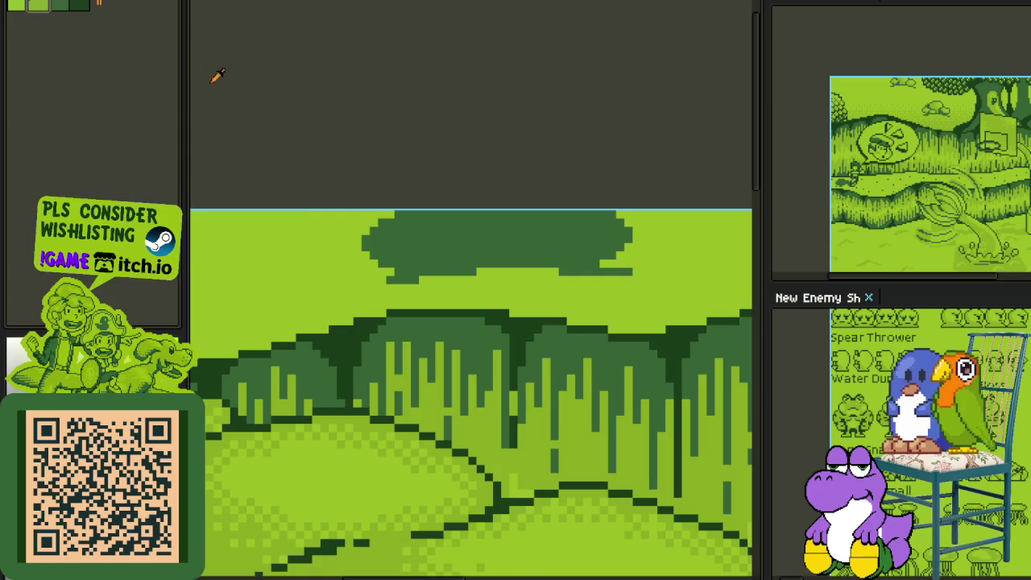
scroll(421, 247, "up", 2)
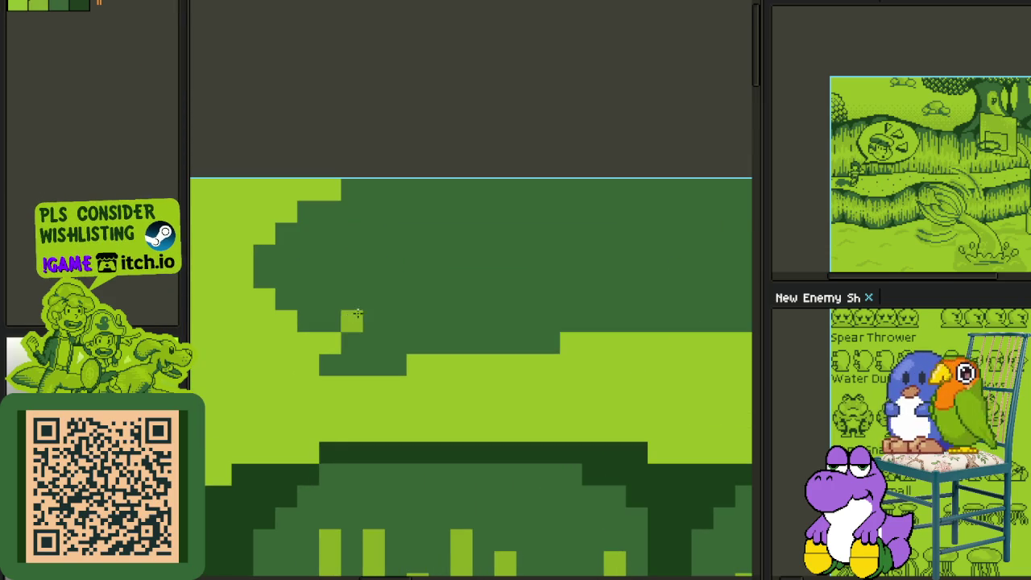
scroll(443, 284, "up", 1)
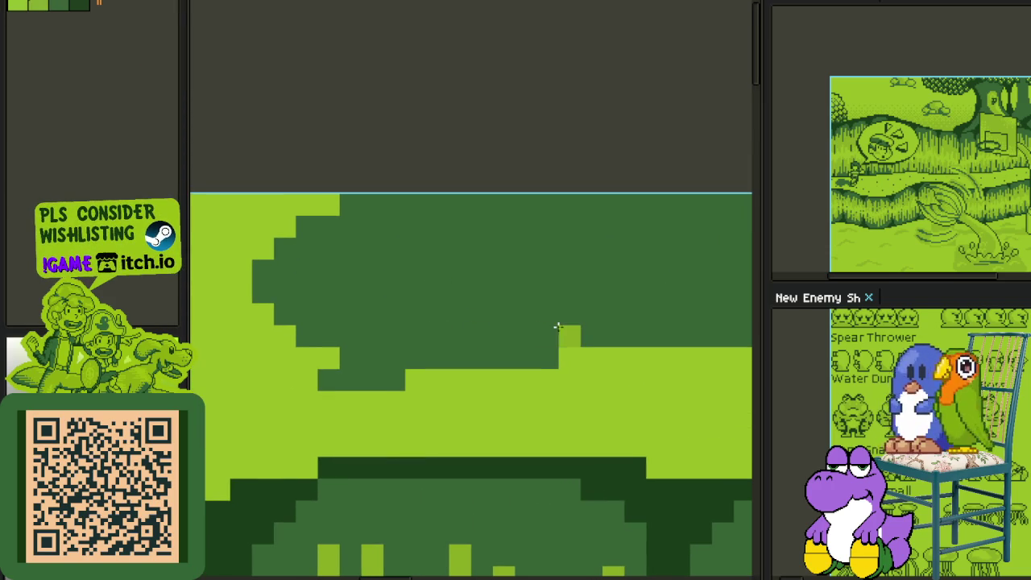
mouse_move(558, 330)
left_mouse_down()
mouse_move(398, 320)
mouse_move(338, 250)
mouse_move(373, 227)
mouse_move(379, 270)
mouse_move(495, 311)
left_mouse_up()
scroll(495, 311, "down", 2)
left_click_drag(508, 241, 507, 271)
scroll(507, 272, "up", 1)
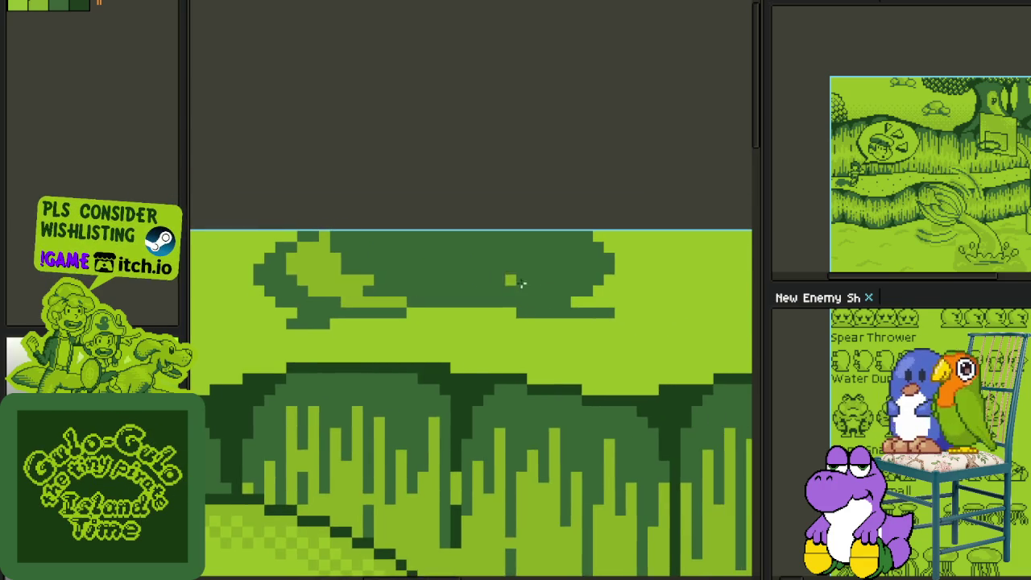
scroll(518, 283, "up", 2)
scroll(556, 310, "up", 1)
Step: Add more light-green pixels and a stripe to the cloud, filling its upper area light green
mouse_move(611, 307)
left_mouse_down()
mouse_move(612, 274)
mouse_move(645, 241)
mouse_move(612, 242)
mouse_move(553, 311)
mouse_move(577, 172)
left_mouse_up()
scroll(577, 171, "down", 2)
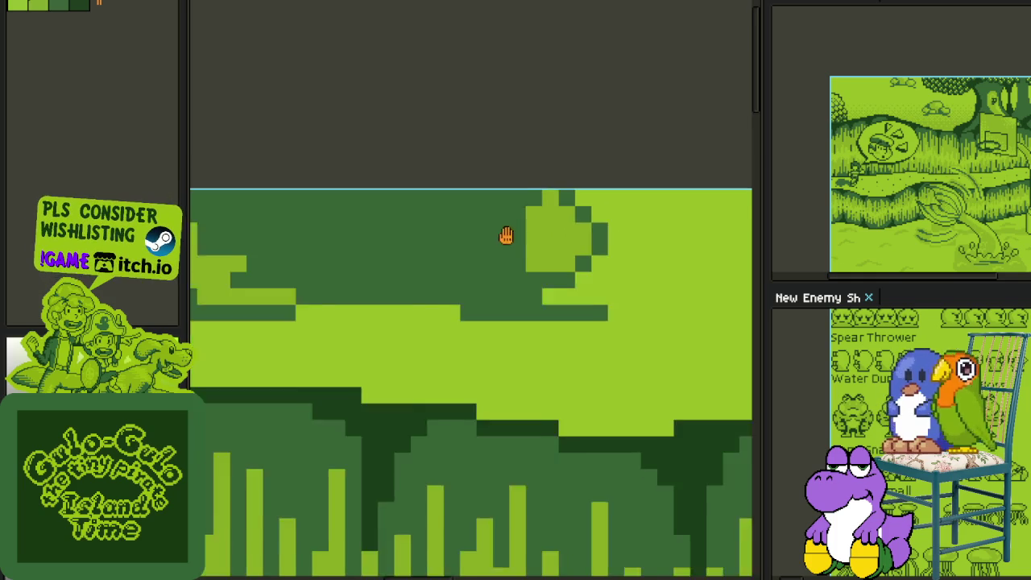
left_click(551, 308)
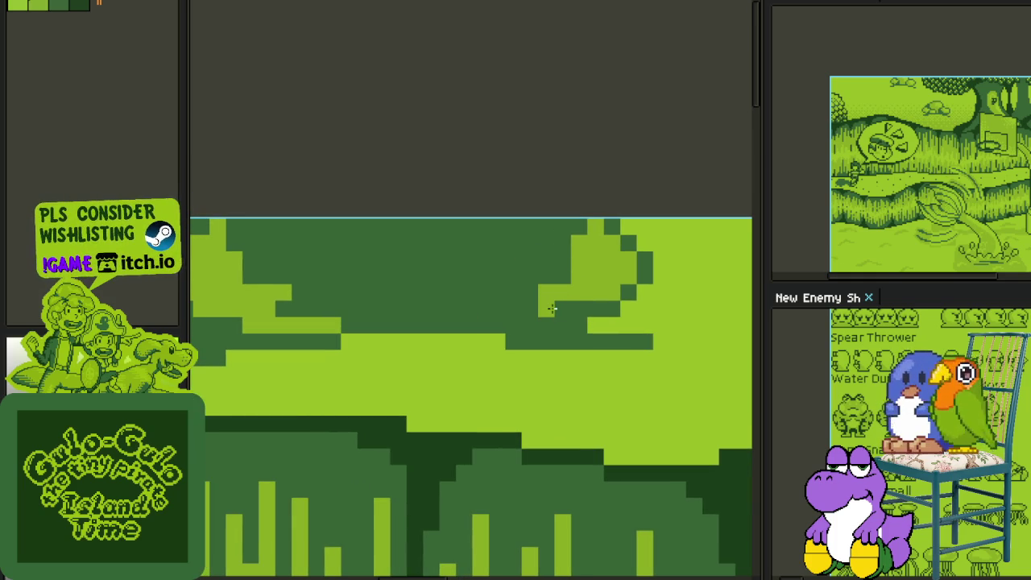
mouse_move(497, 295)
left_mouse_down()
mouse_move(322, 284)
mouse_move(417, 303)
left_mouse_up()
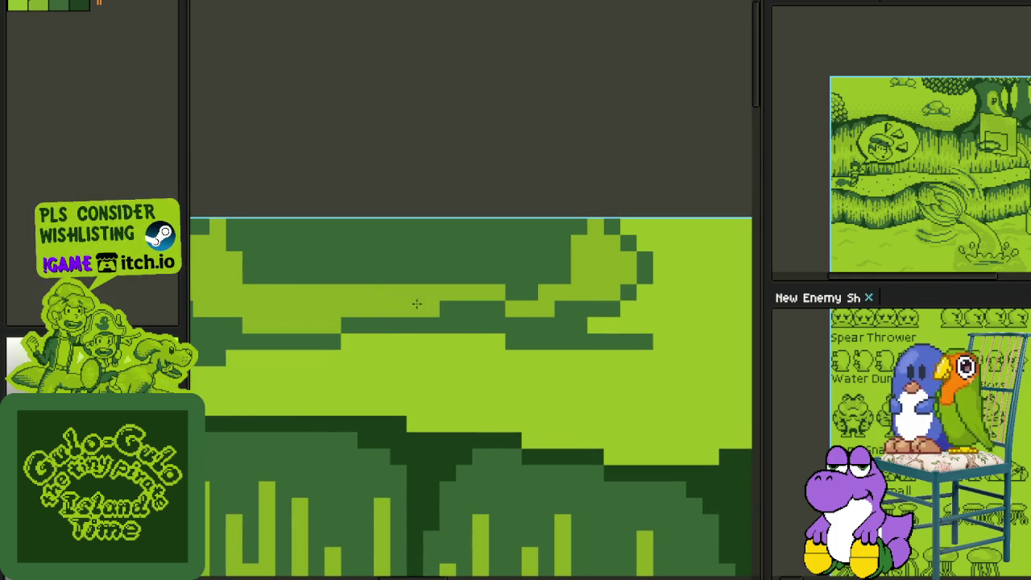
left_click(388, 234)
scroll(444, 313, "down", 3)
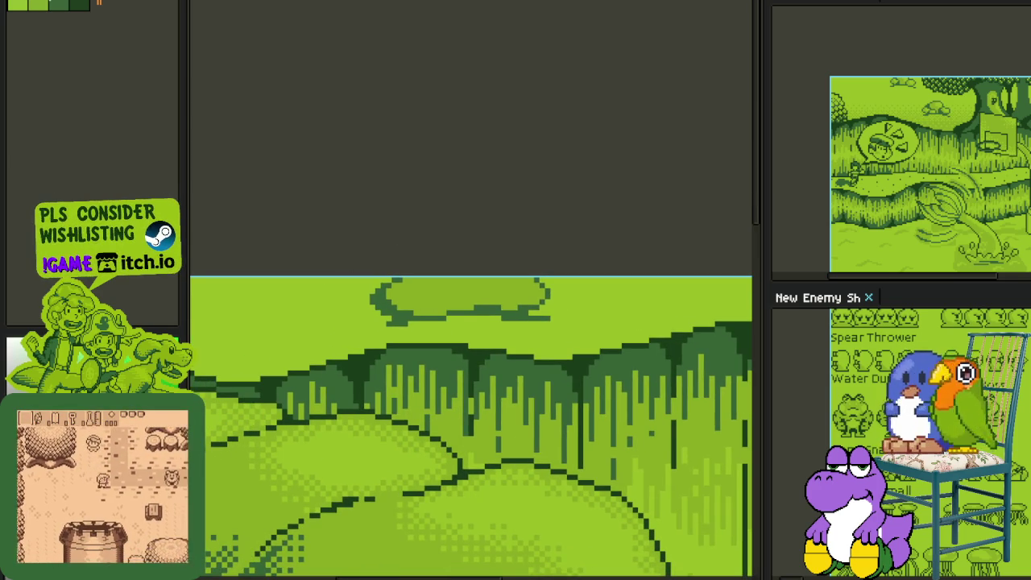
Step: Paint dark-green pixels up the cloud's outline to split it into two rounded lobes
scroll(397, 284, "up", 2)
scroll(397, 285, "up", 1)
scroll(347, 339, "up", 1)
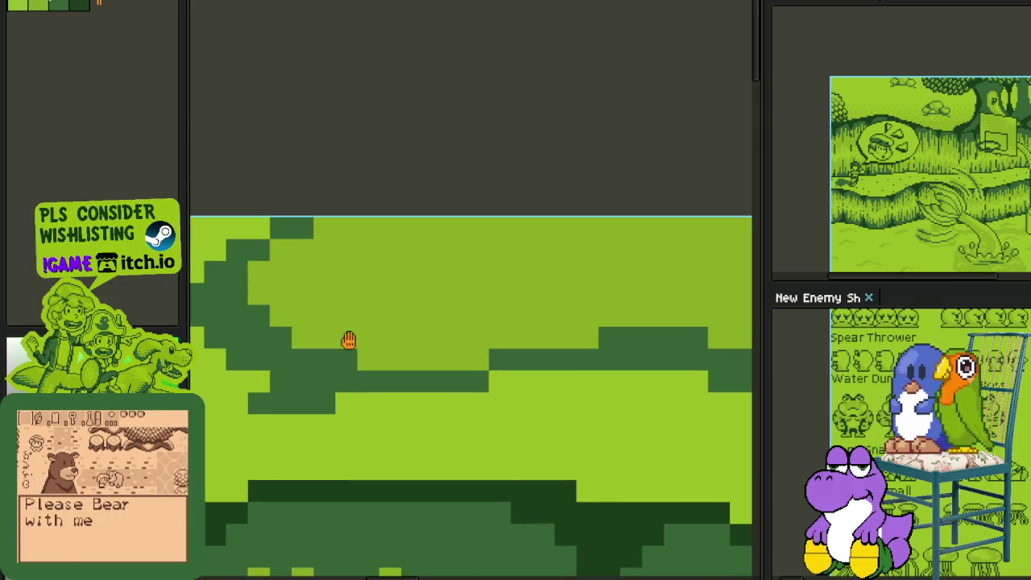
mouse_move(564, 347)
left_mouse_down()
mouse_move(516, 279)
mouse_move(571, 319)
left_mouse_up()
left_click_drag(522, 246, 518, 264)
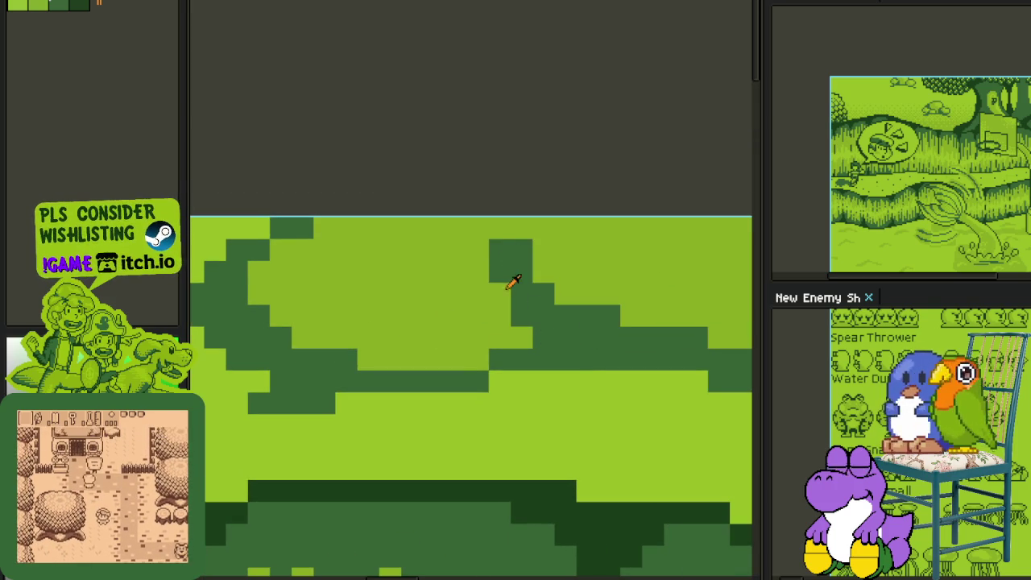
scroll(532, 235, "down", 3)
left_click_drag(540, 238, 447, 286)
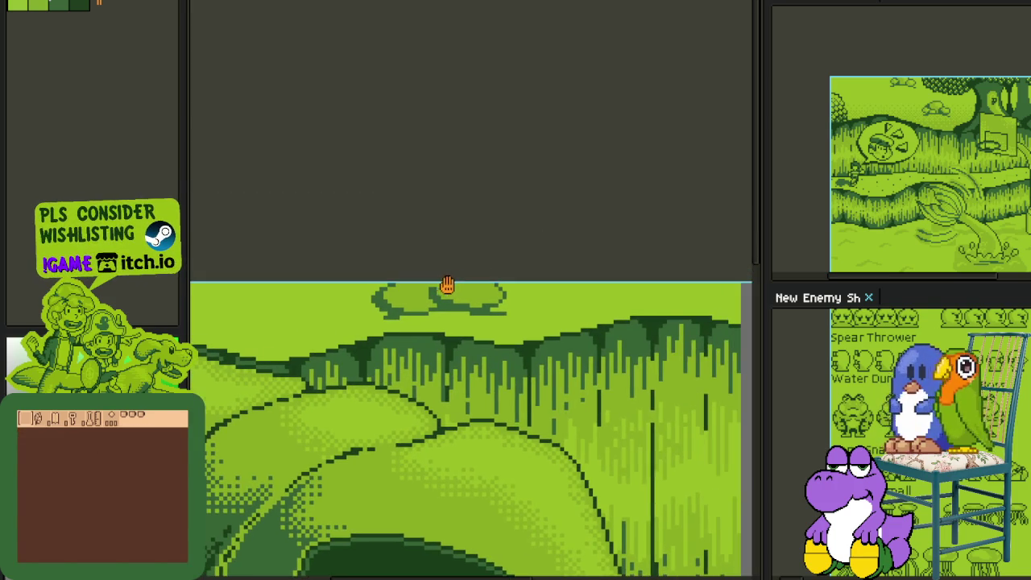
scroll(491, 268, "up", 3)
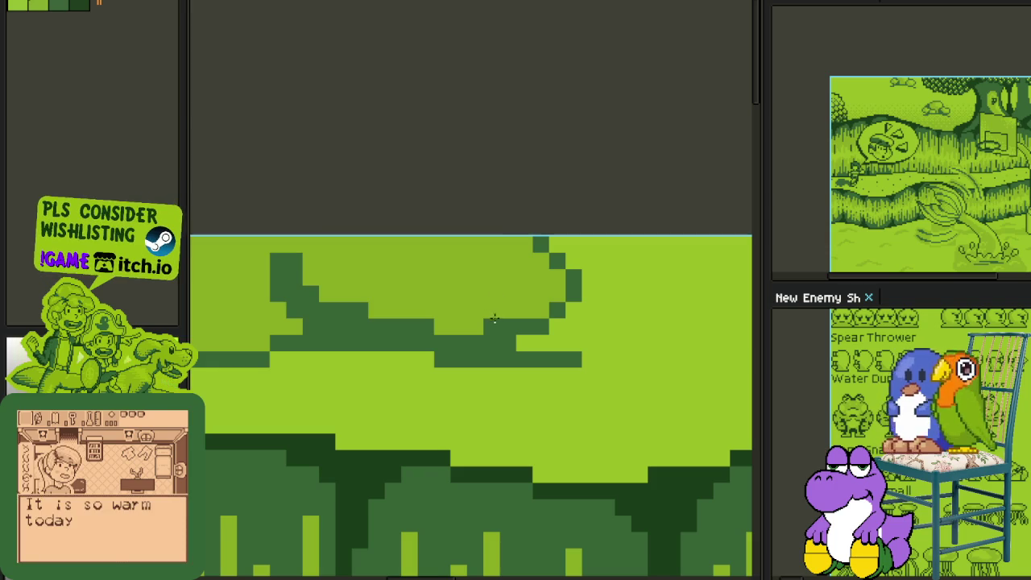
scroll(504, 320, "down", 3)
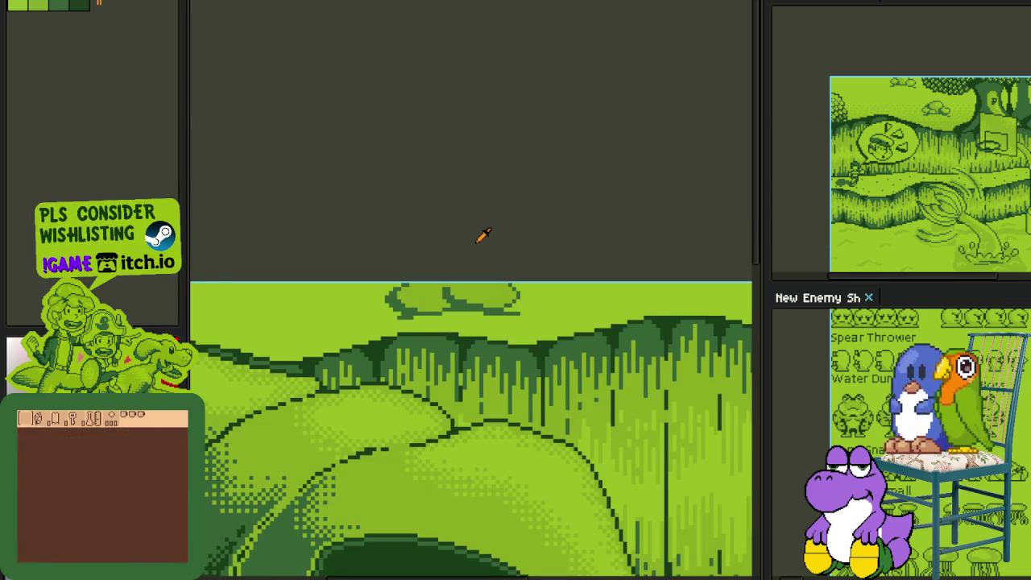
scroll(483, 235, "down", 2)
mouse_move(497, 279)
left_mouse_down()
mouse_move(443, 266)
mouse_move(419, 297)
mouse_move(574, 365)
left_mouse_up()
Step: Save the file and shift a piece of the cloud outline to the right
key("ctrl+s")
scroll(393, 266, "up", 3)
scroll(380, 301, "up", 2)
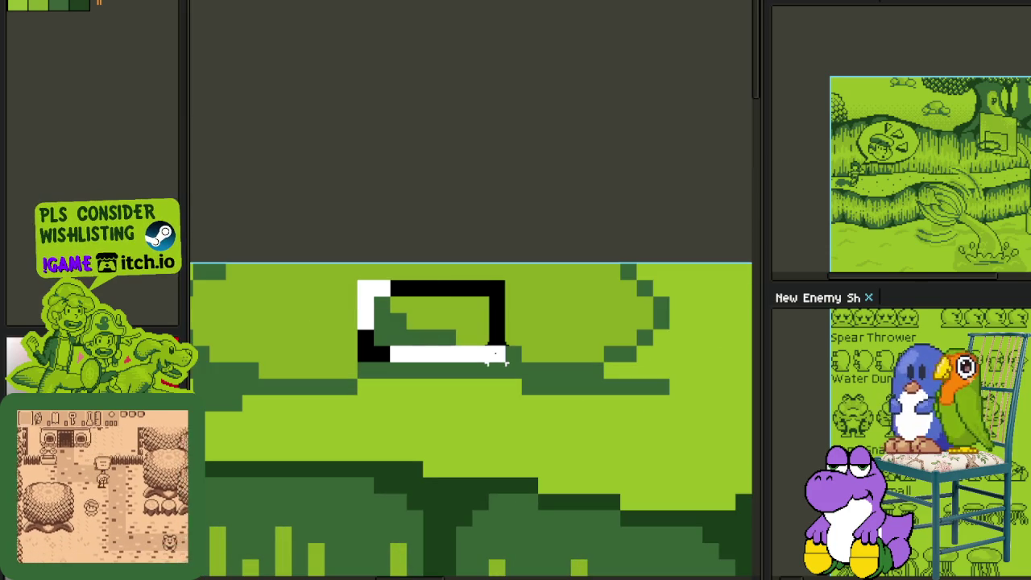
left_click_drag(570, 326, 603, 326)
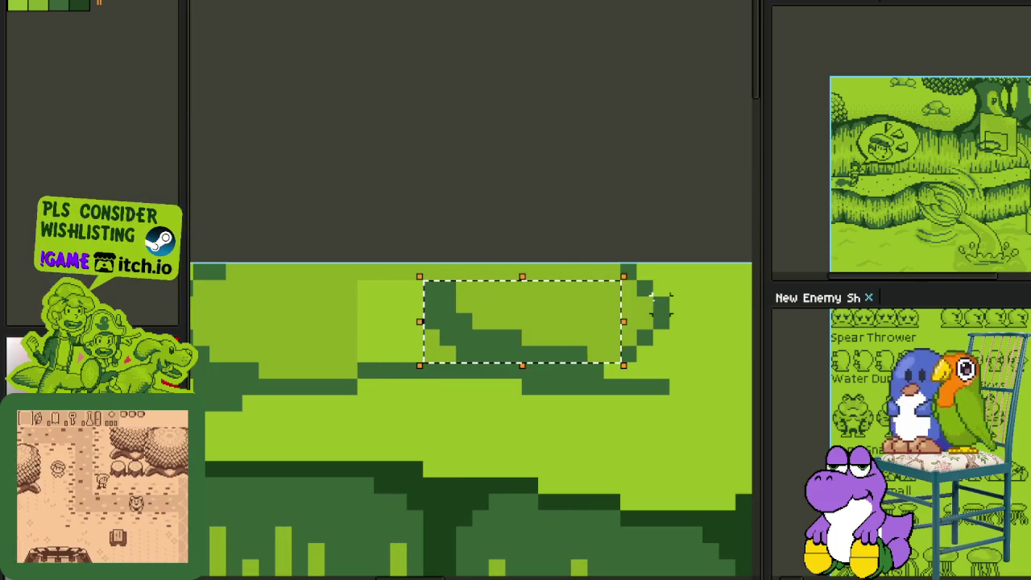
key("ctrl+d")
Step: Select a larger part of the cloud, nudge it one pixel right, and deselect
left_click_drag(408, 280, 571, 364)
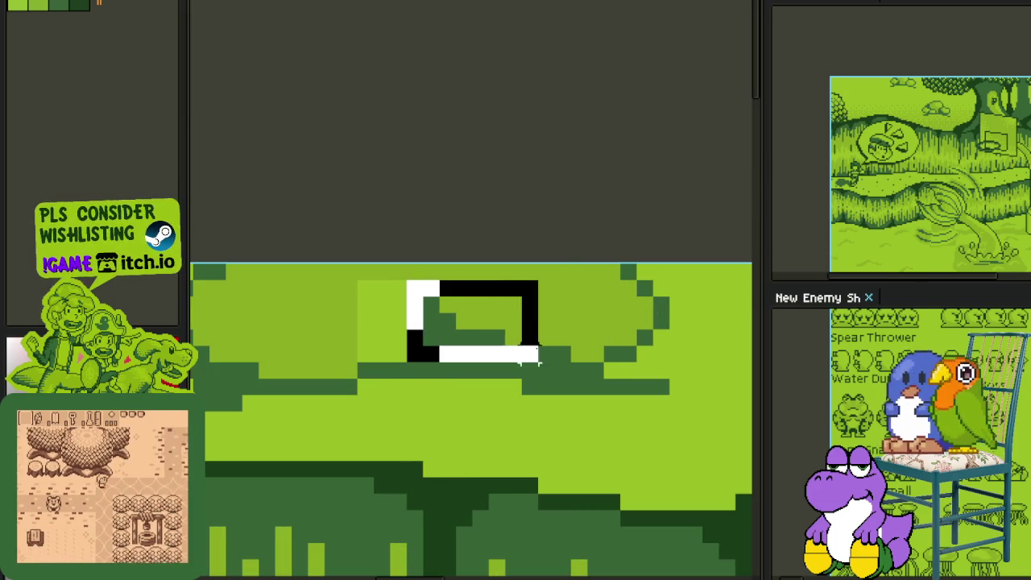
key("Right")
key("Right")
key("ctrl+d")
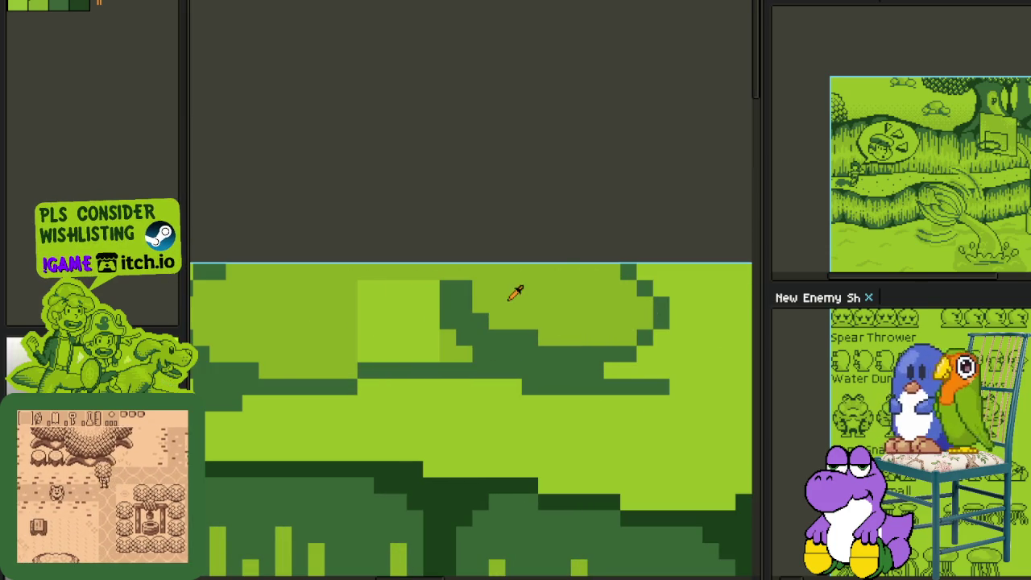
scroll(421, 266, "down", 2)
scroll(422, 266, "down", 1)
scroll(422, 246, "down", 1)
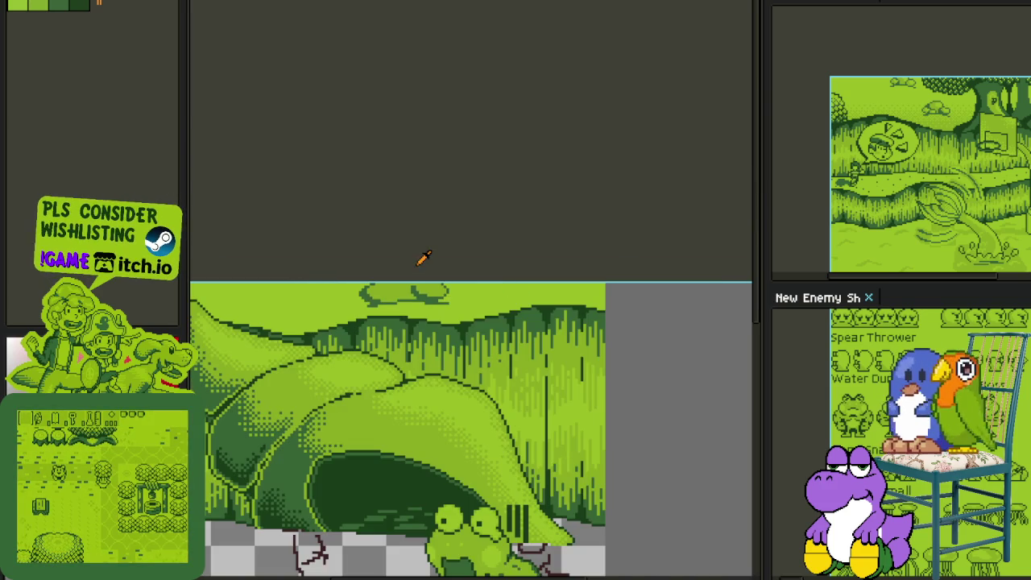
left_click_drag(394, 277, 492, 279)
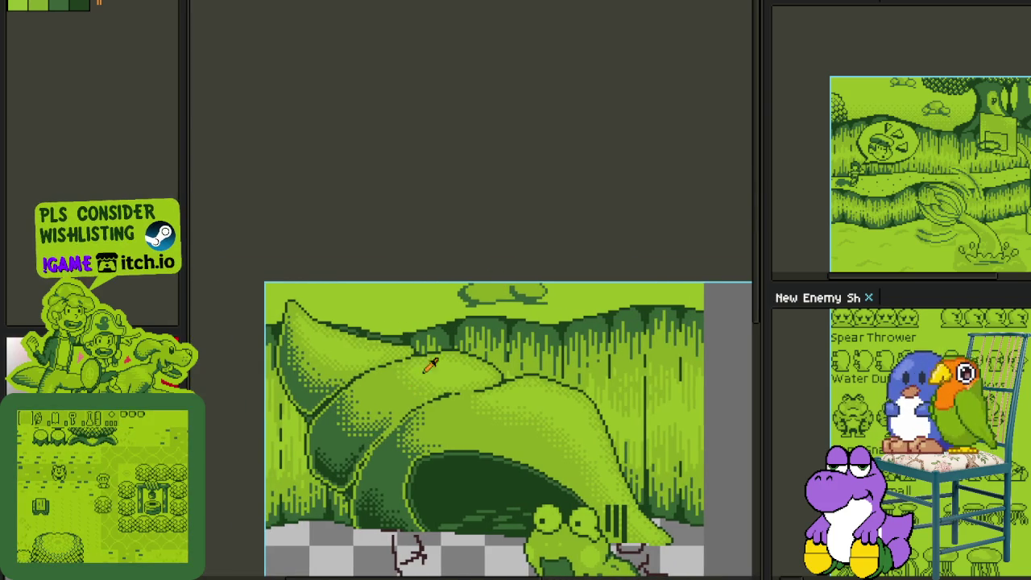
Step: Paint a dark-green cloud block in the sky and extend its lower edge
scroll(492, 282, "up", 1)
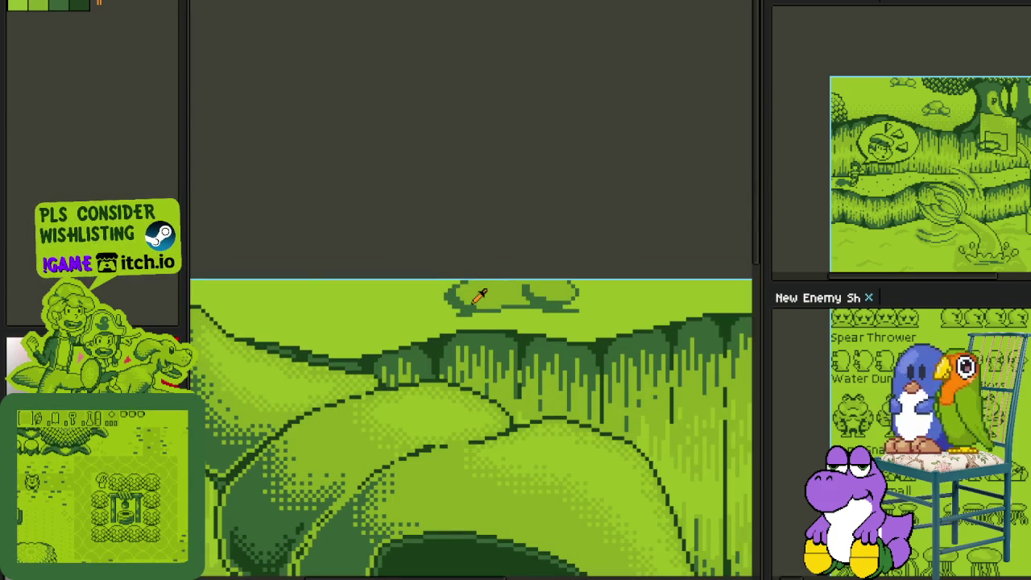
scroll(469, 298, "down", 1)
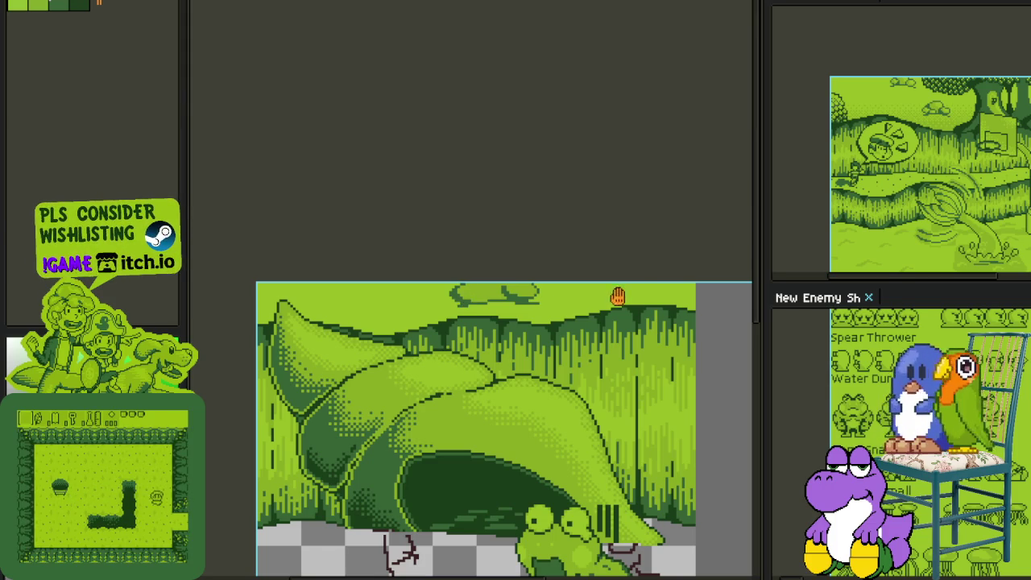
left_click_drag(617, 295, 540, 242)
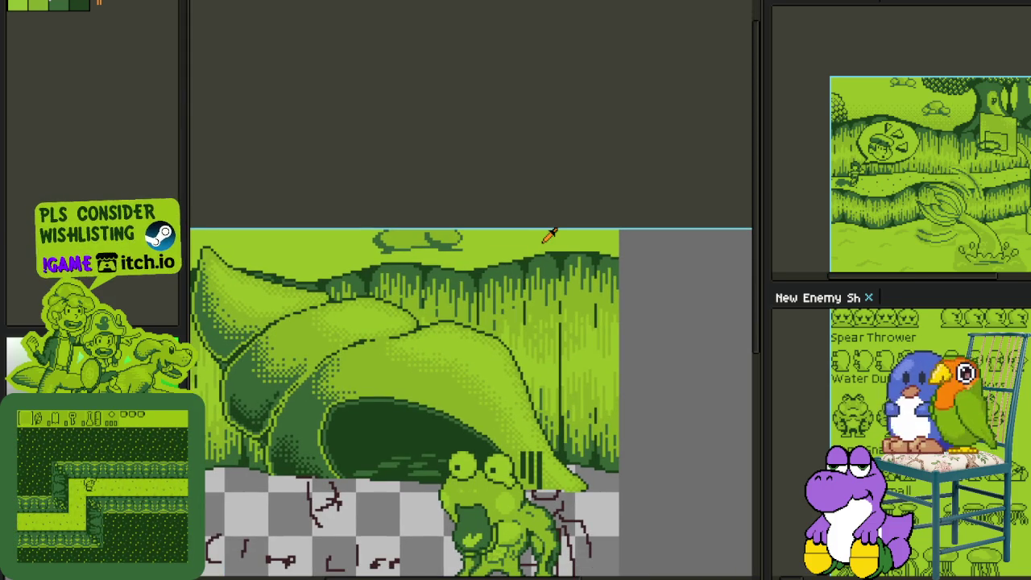
scroll(547, 240, "up", 2)
scroll(537, 210, "up", 1)
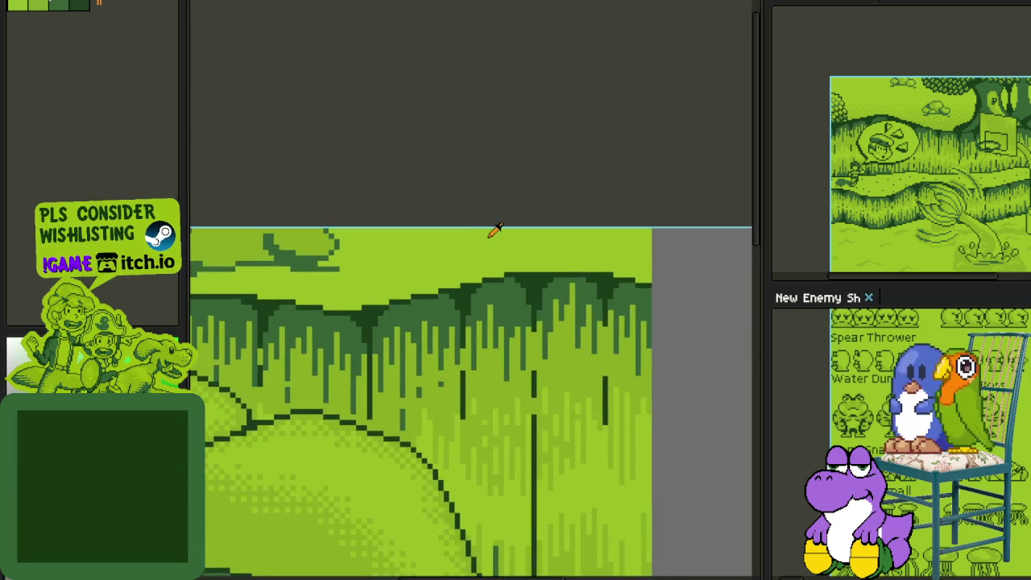
scroll(491, 231, "up", 2)
scroll(491, 230, "up", 1)
mouse_move(472, 216)
left_mouse_down()
mouse_move(534, 202)
mouse_move(569, 212)
mouse_move(601, 267)
left_mouse_up()
scroll(494, 255, "down", 2)
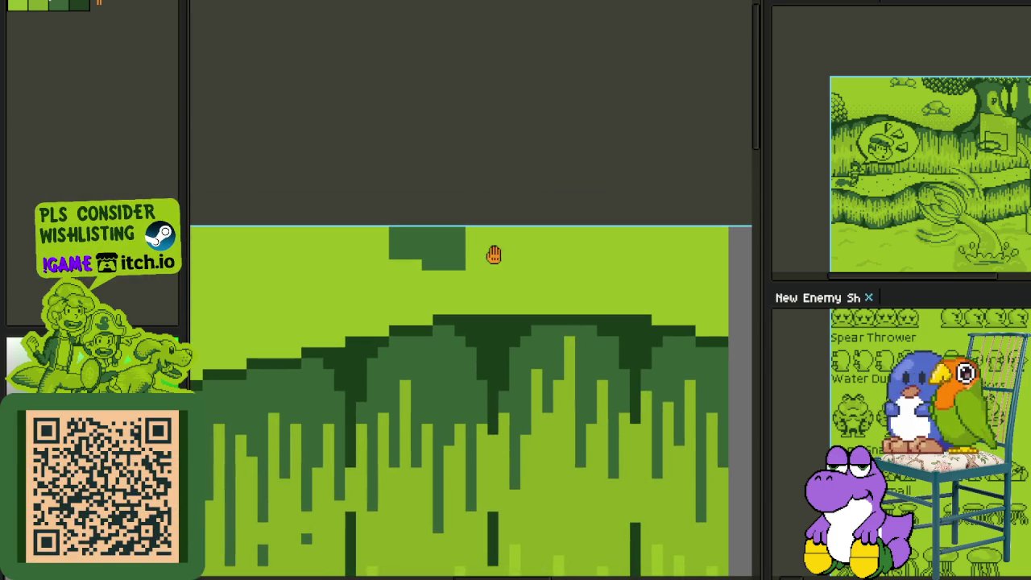
mouse_move(470, 257)
left_mouse_down()
mouse_move(522, 255)
mouse_move(492, 230)
left_mouse_up()
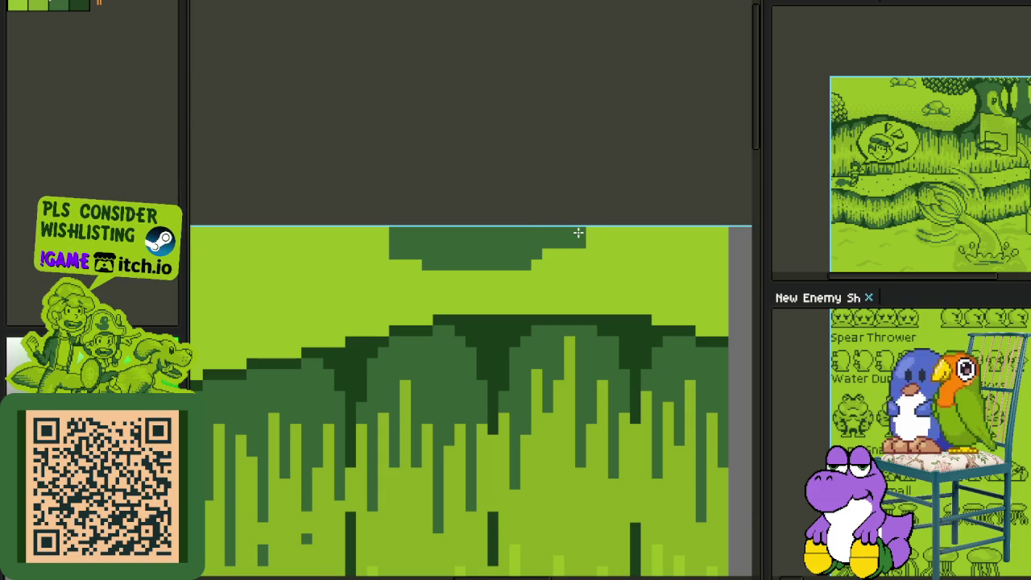
Step: Carve light-green notches into the cloud and add dark-green blocks on its right side
scroll(555, 240, "up", 1)
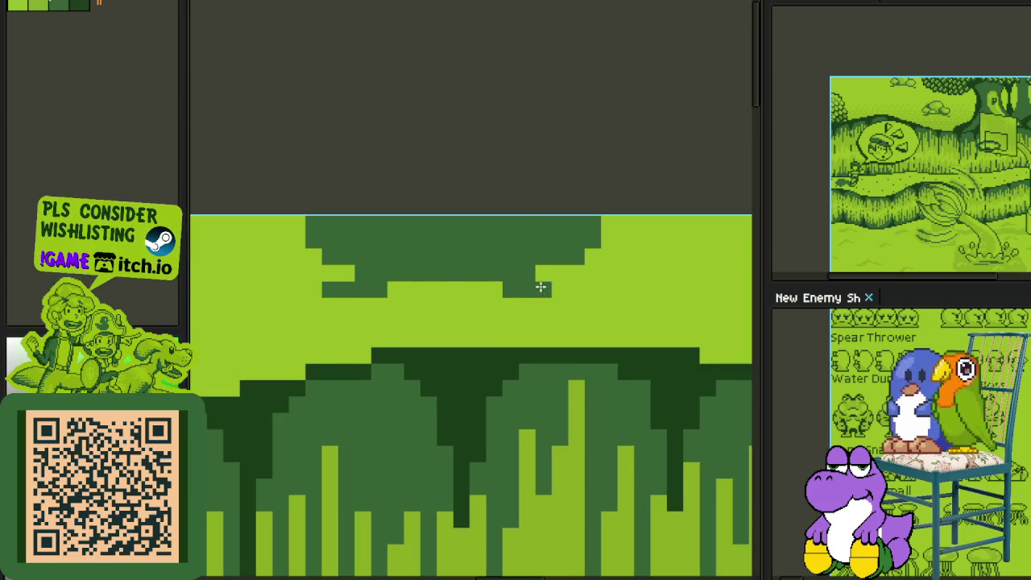
scroll(534, 282, "down", 1)
scroll(534, 281, "down", 1)
scroll(560, 269, "up", 3)
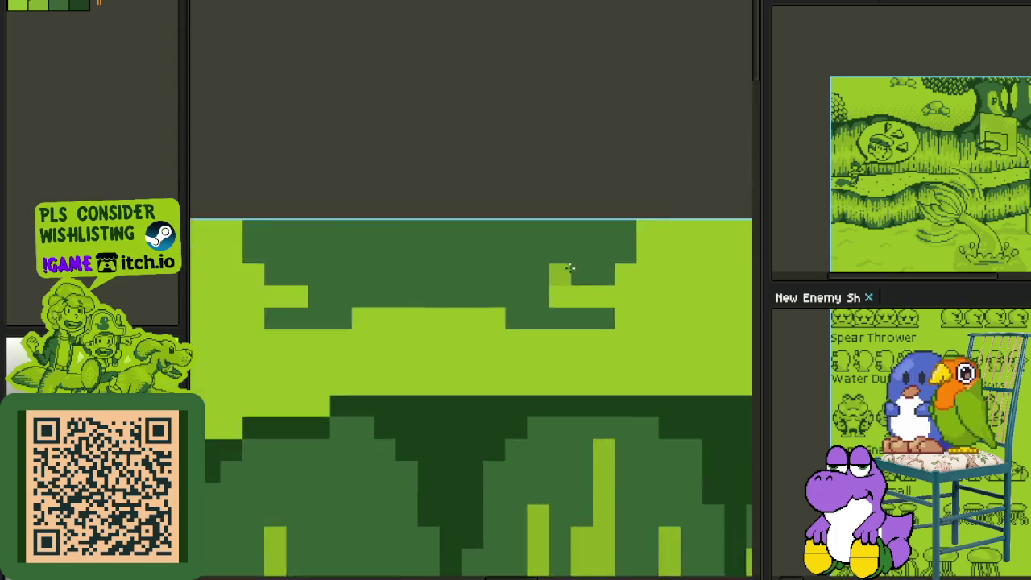
scroll(600, 211, "up", 1)
mouse_move(600, 211)
left_mouse_down()
mouse_move(611, 227)
mouse_move(536, 261)
mouse_move(564, 218)
mouse_move(472, 244)
mouse_move(486, 267)
mouse_move(424, 211)
mouse_move(387, 244)
mouse_move(548, 224)
left_mouse_up()
mouse_move(411, 264)
left_mouse_down()
mouse_move(597, 270)
mouse_move(384, 218)
mouse_move(506, 202)
mouse_move(357, 242)
mouse_move(379, 266)
left_mouse_up()
scroll(508, 203, "down", 3)
scroll(533, 212, "up", 2)
left_click_drag(515, 224, 564, 254)
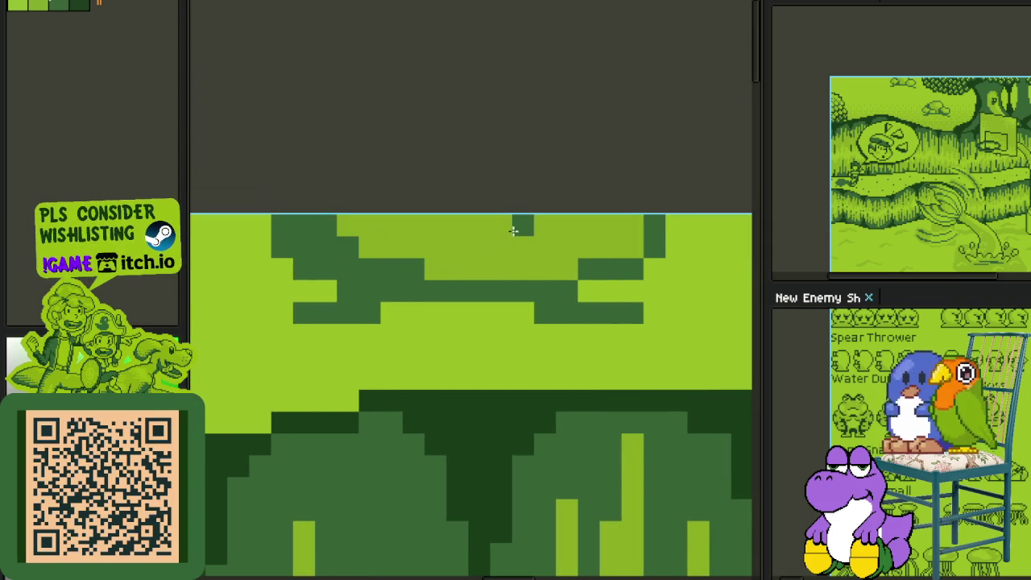
Step: Draw a small dark-green bird arc in the sky
scroll(537, 228, "down", 2)
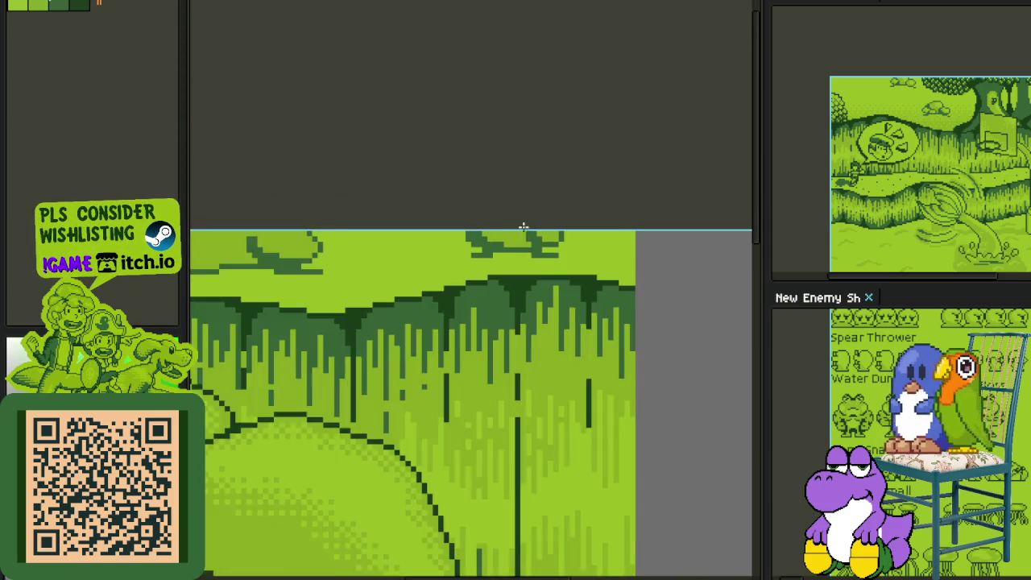
scroll(525, 230, "down", 1)
scroll(500, 196, "up", 1)
scroll(419, 222, "up", 2)
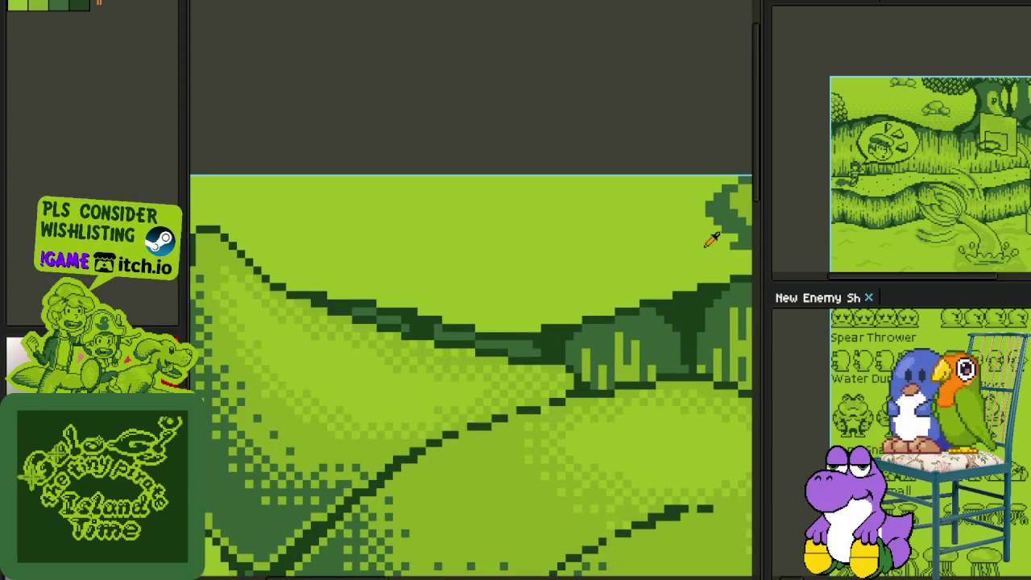
scroll(435, 272, "up", 1)
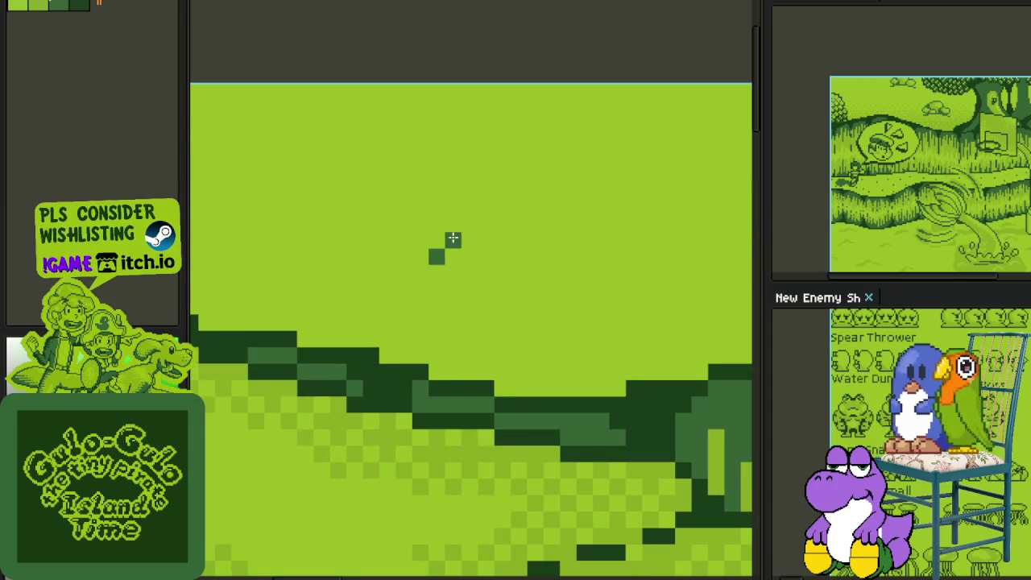
mouse_move(522, 246)
left_mouse_down()
mouse_move(556, 240)
mouse_move(576, 279)
left_mouse_up()
Step: Draw an arch-shaped bird with a rising right wing, erasing stray pixels
scroll(568, 252, "down", 3)
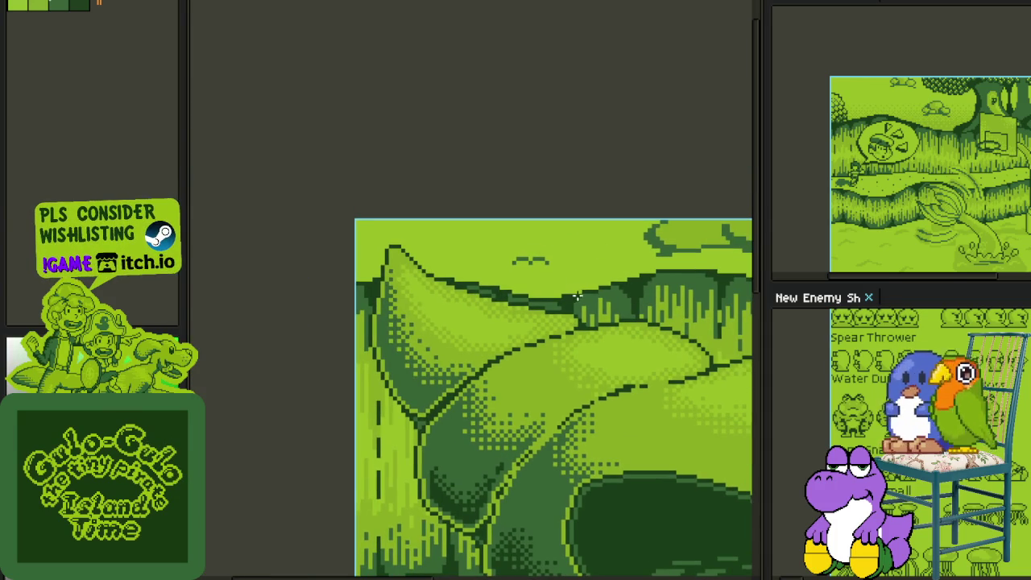
scroll(568, 257, "up", 2)
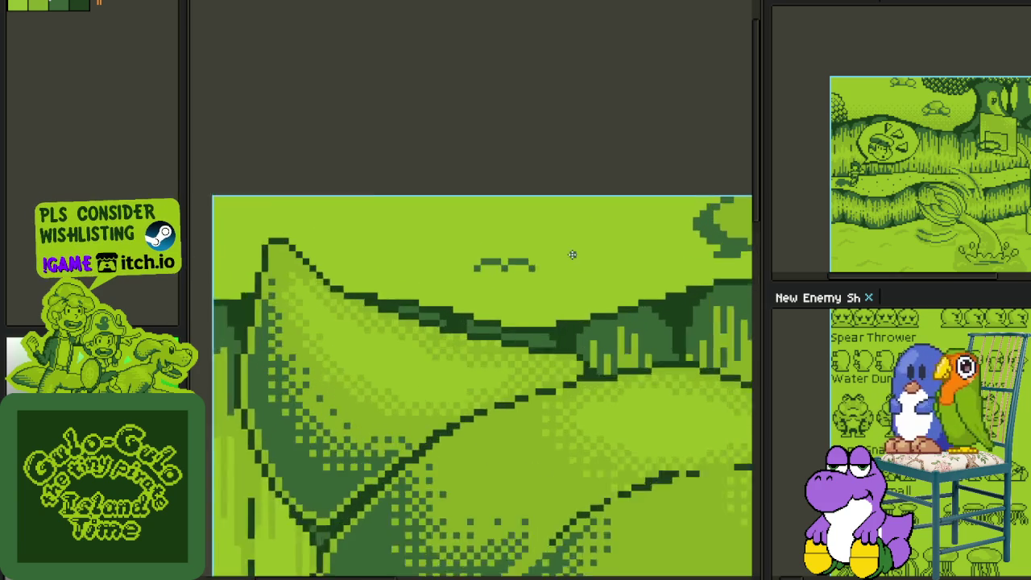
scroll(584, 230, "up", 2)
scroll(490, 222, "up", 1)
scroll(489, 223, "up", 1)
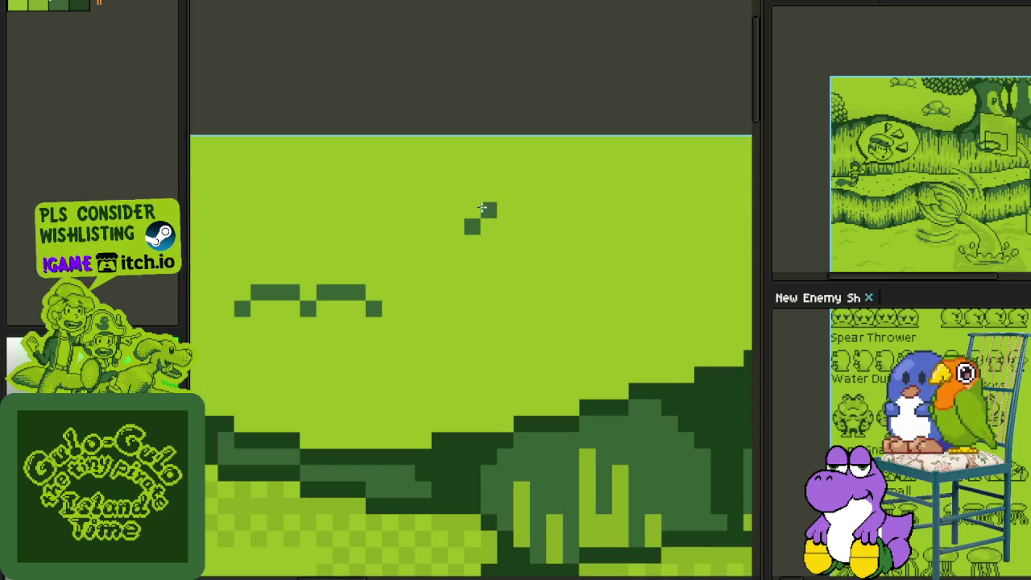
mouse_move(509, 190)
left_mouse_down()
mouse_move(537, 210)
mouse_move(539, 245)
left_mouse_up()
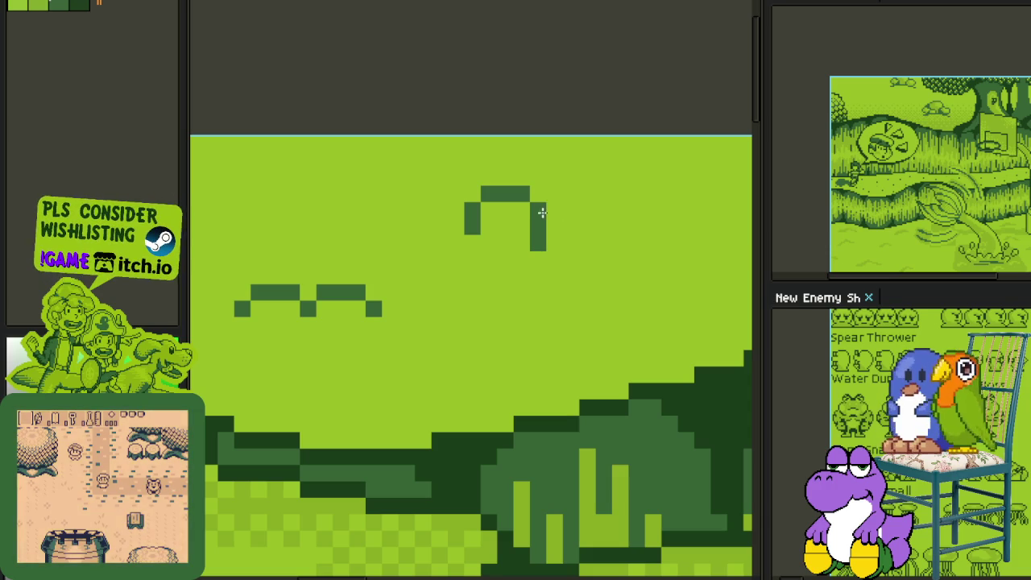
left_click(521, 211)
right_click(537, 212)
right_click(522, 195)
left_click(555, 227)
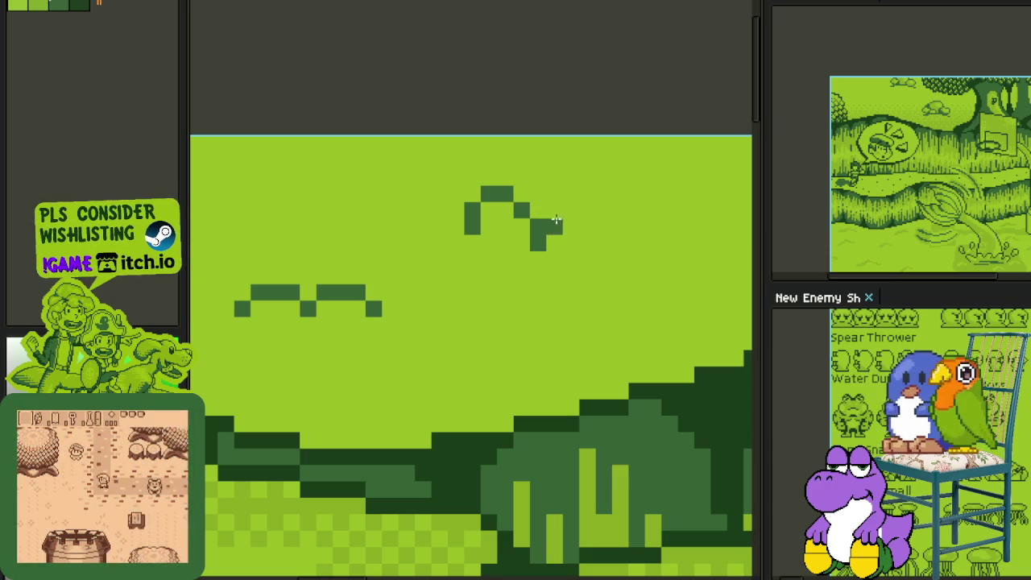
right_click(554, 227)
left_click_drag(554, 211, 587, 195)
left_click(602, 211)
left_click(521, 228)
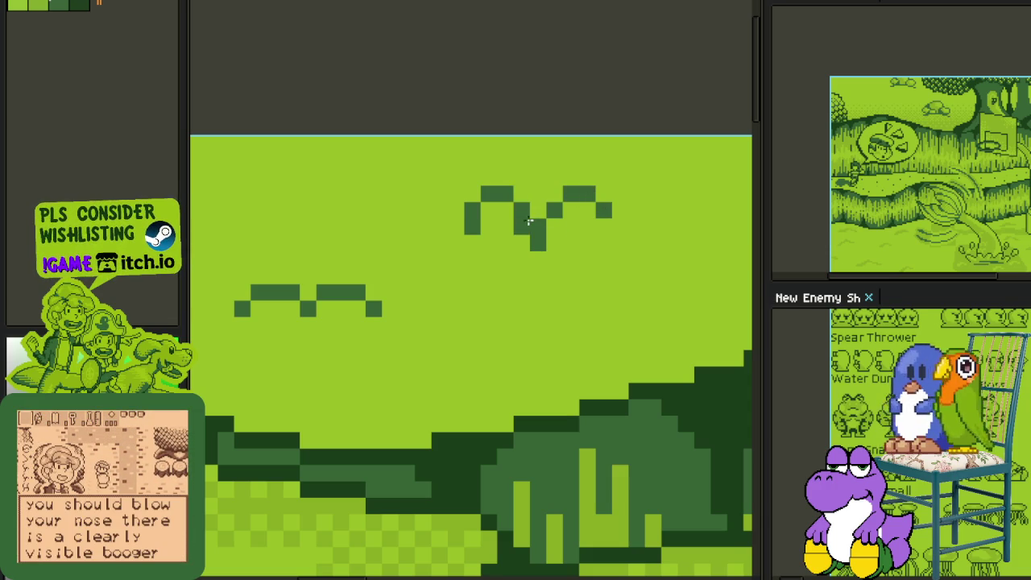
right_click(529, 222)
Step: Add a pixel to the small bird's wing near the top of the sky
scroll(556, 266, "down", 4)
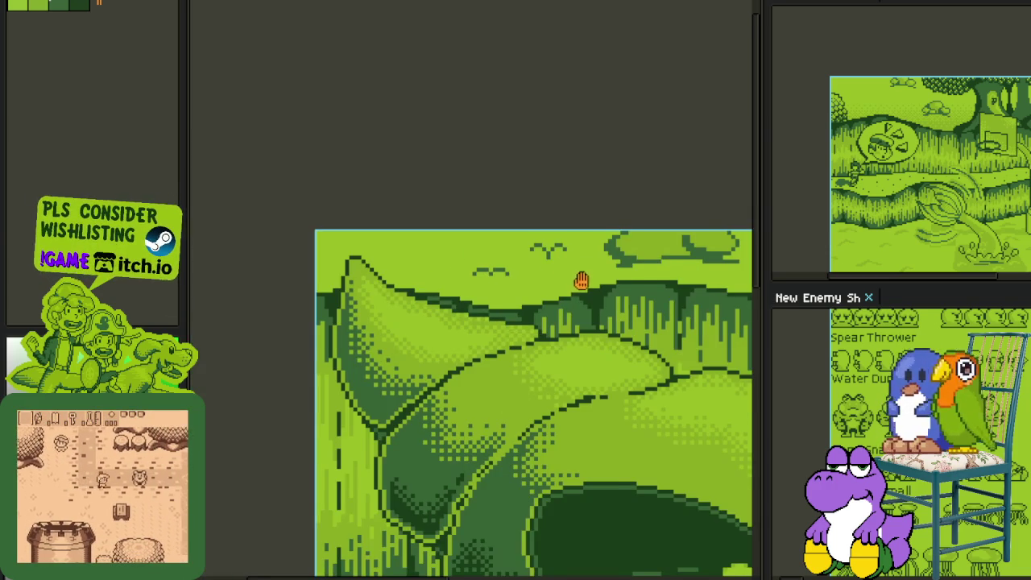
left_click_drag(581, 279, 573, 253)
scroll(460, 234, "up", 1)
scroll(461, 241, "up", 1)
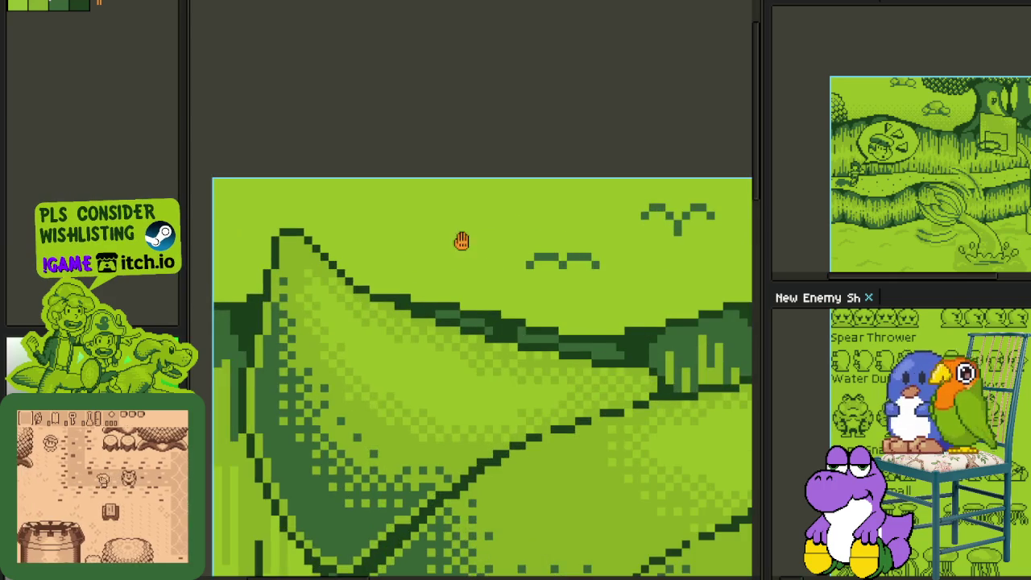
left_click_drag(461, 241, 469, 253)
scroll(454, 234, "up", 1)
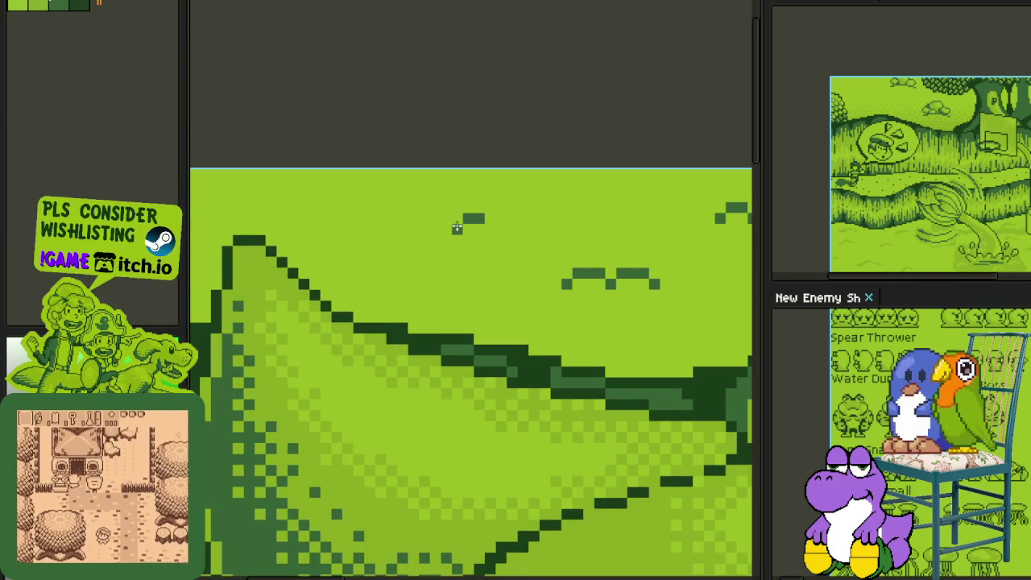
left_click(501, 219)
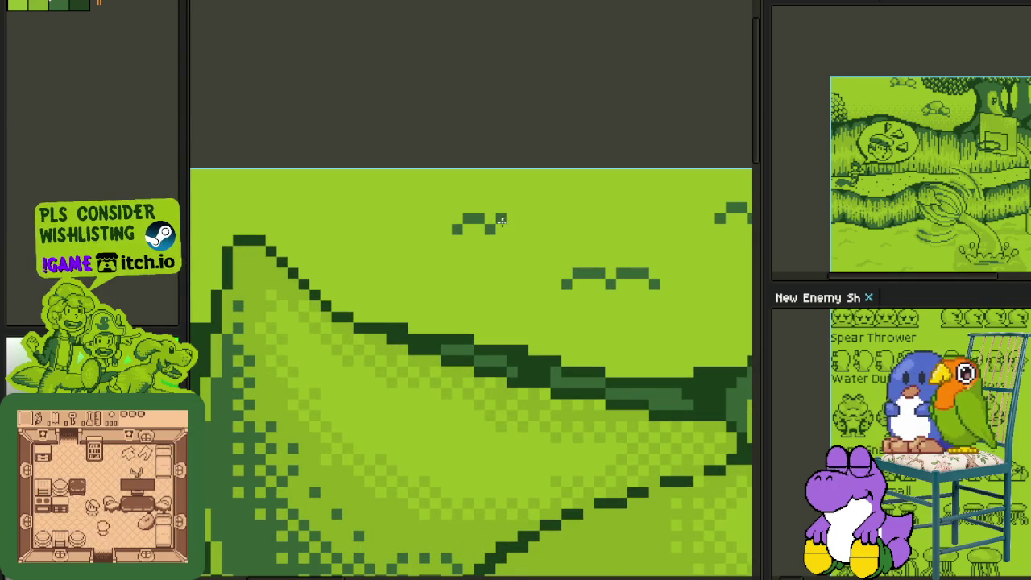
scroll(528, 234, "down", 3)
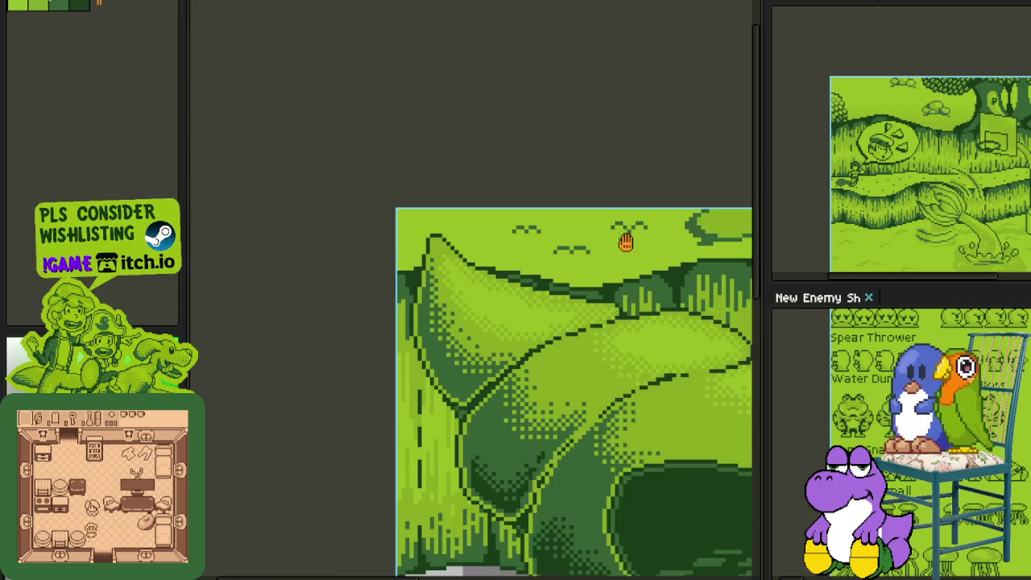
mouse_move(593, 242)
left_mouse_down()
mouse_move(453, 251)
mouse_move(481, 249)
left_mouse_up()
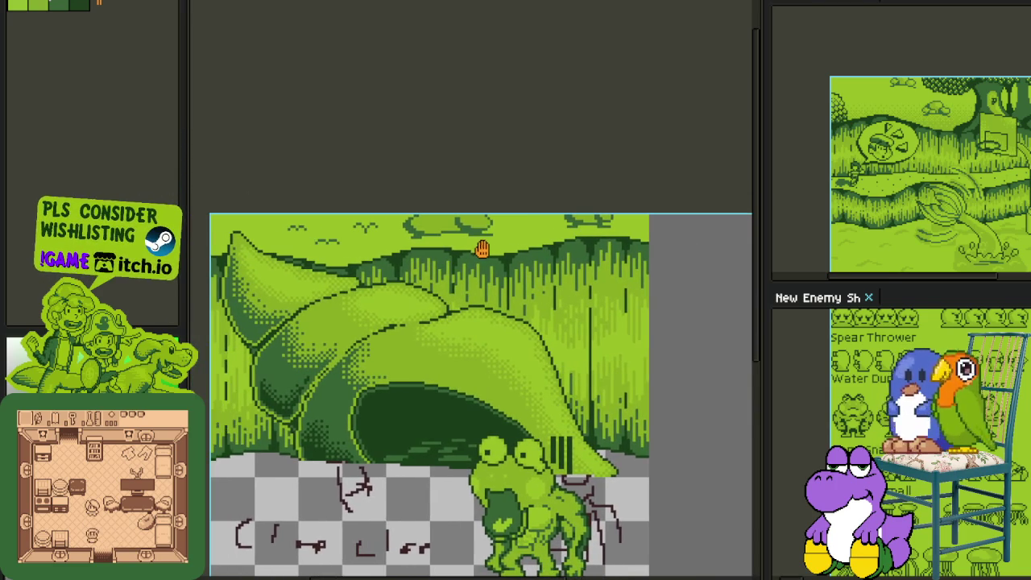
Step: Save the file and bring up the layers and timeline panel
scroll(451, 171, "down", 2)
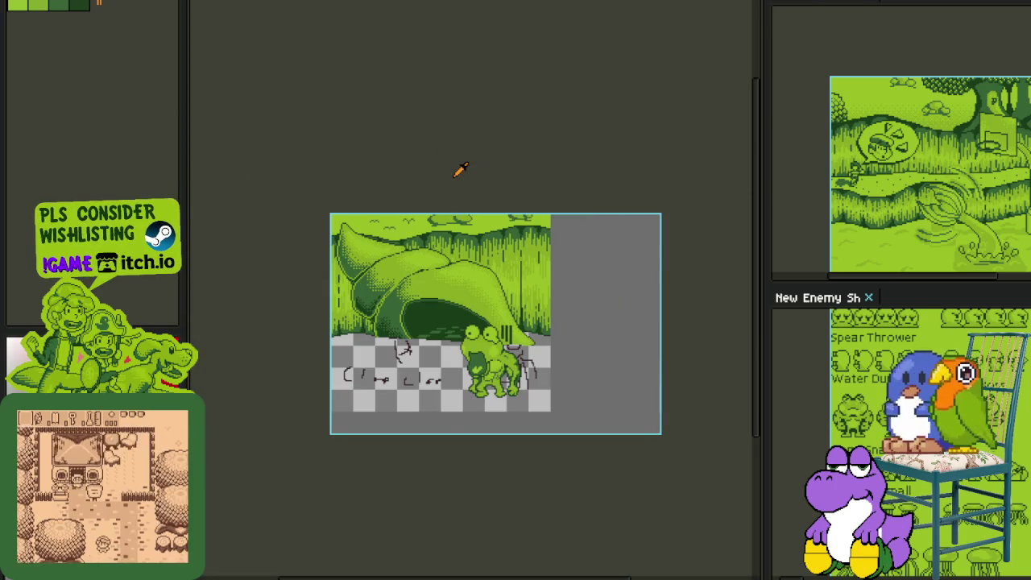
key("ctrl+s")
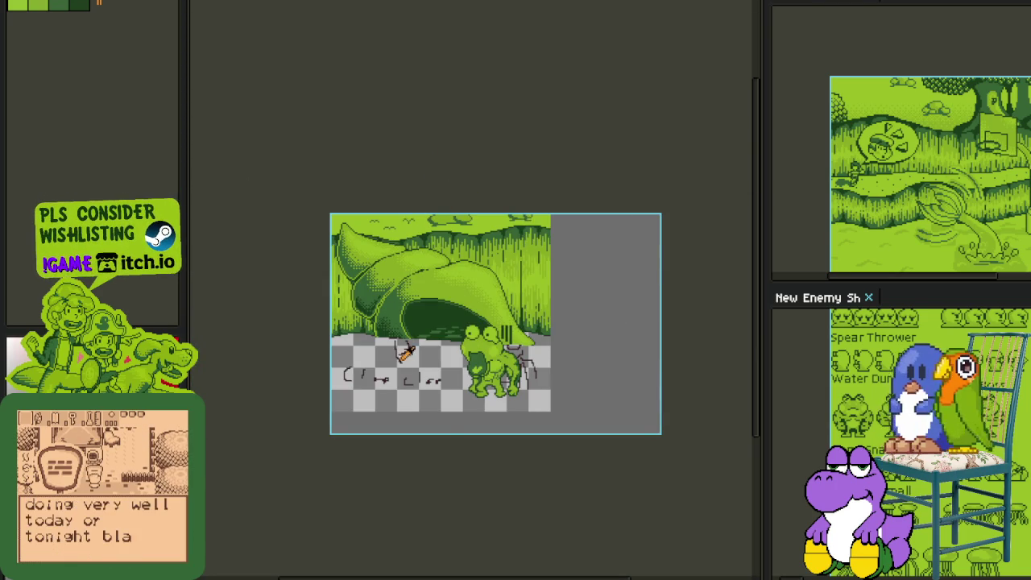
key("Tab")
key("ctrl+s")
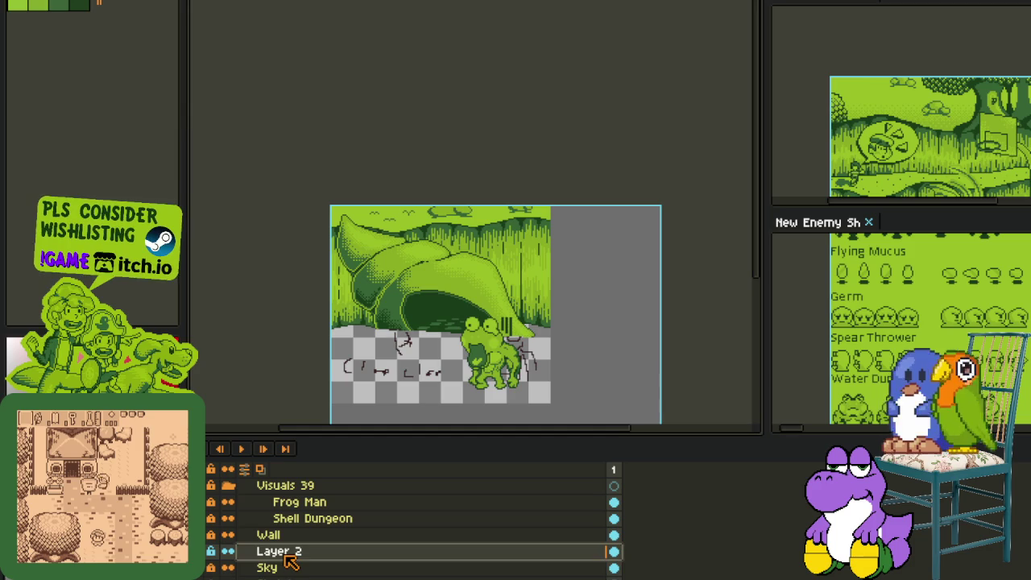
scroll(298, 564, "down", 1)
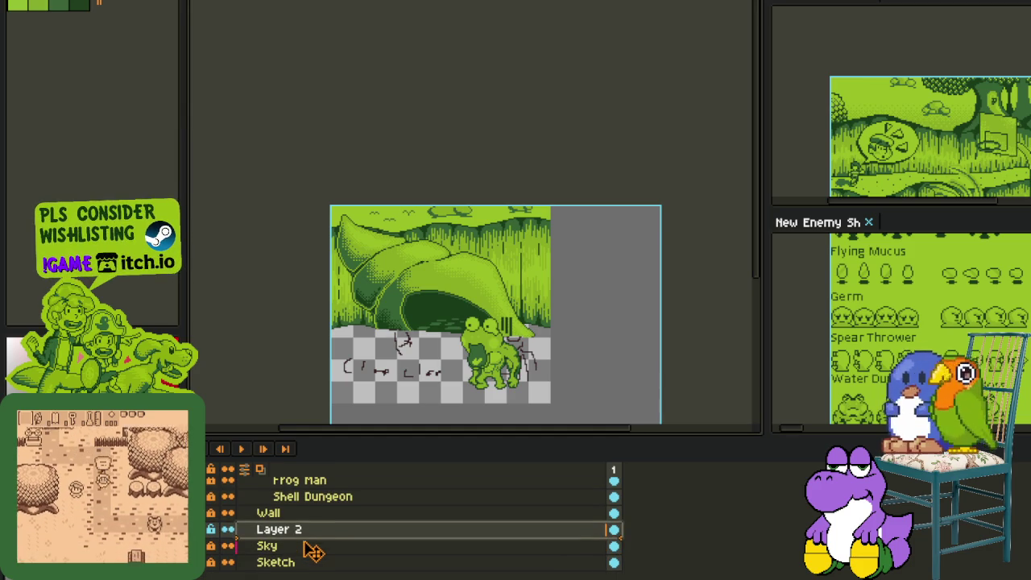
Step: Merge Layer 2 down into the Sky layer, save, and hide the timeline
right_click(304, 548)
left_click(363, 568)
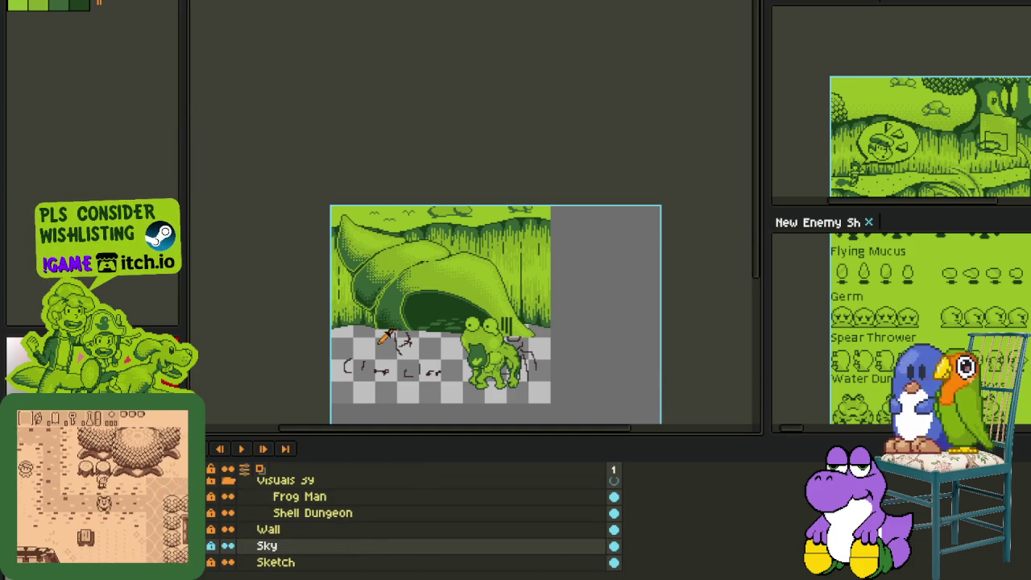
key("ctrl+s")
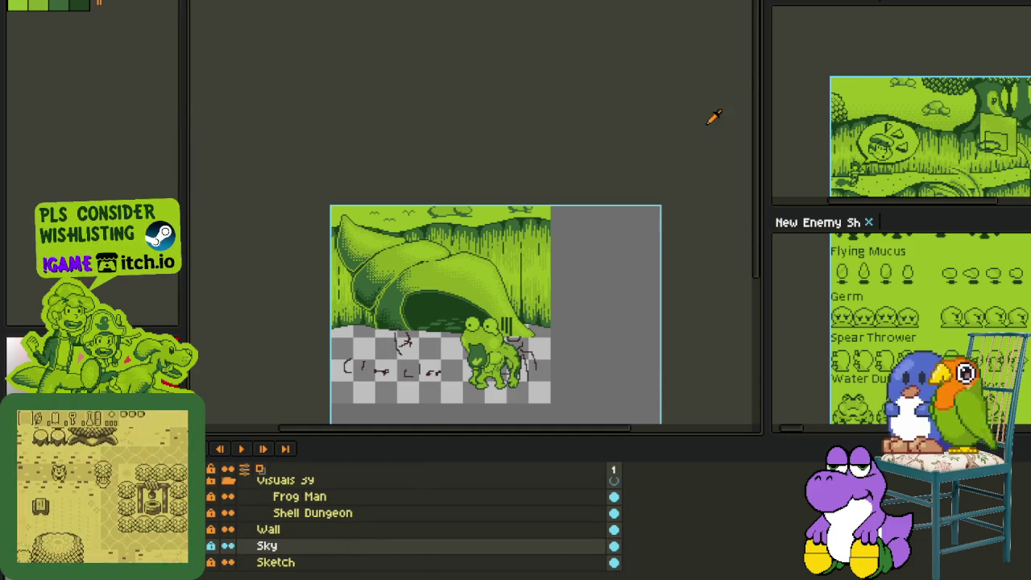
key("Tab")
key("Tab")
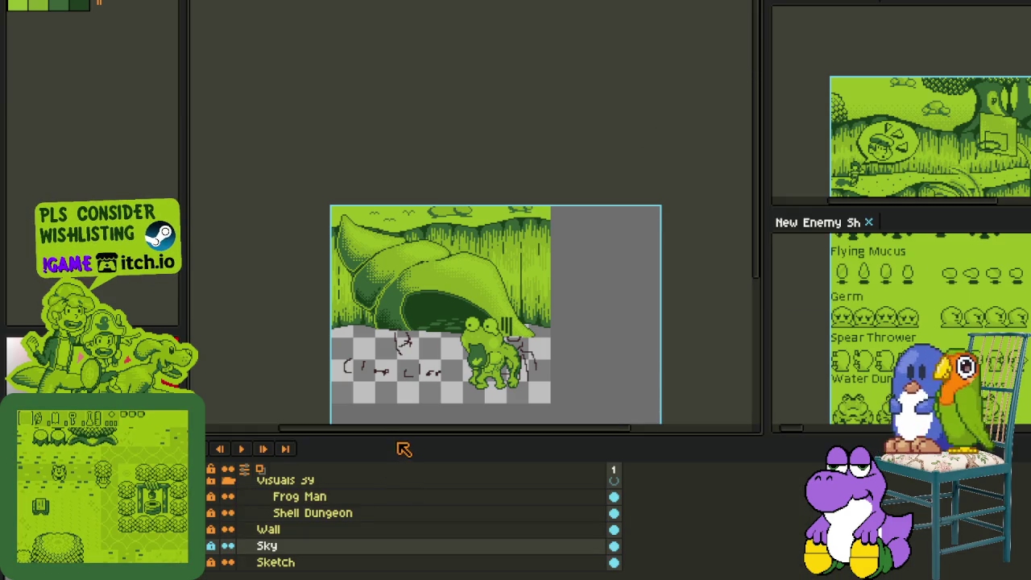
Step: Enlarge the layers panel, collapse Cutscene 13, and expand Cutscene 9 with its artwork showing
left_click_drag(396, 438, 391, 323)
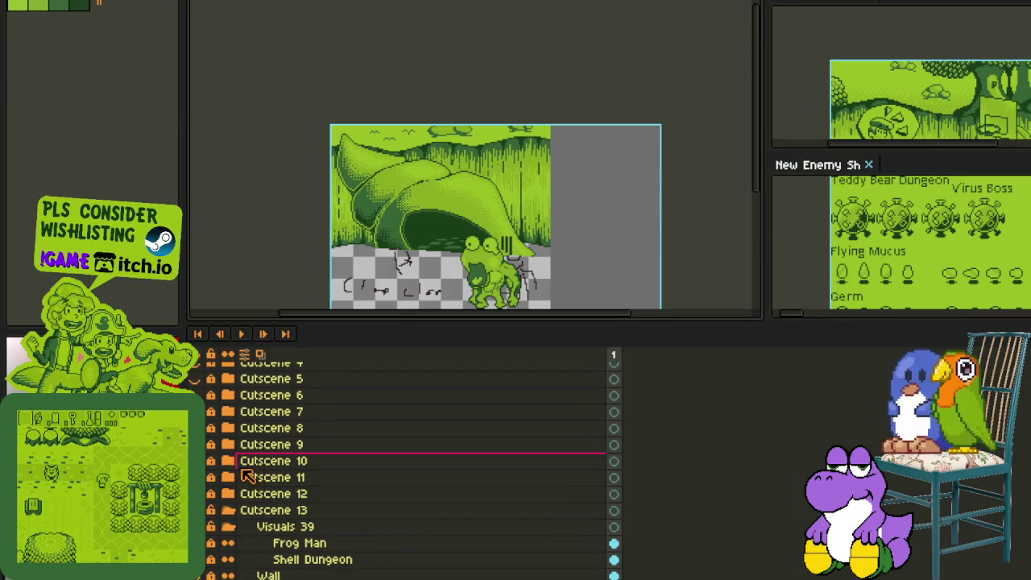
left_click(219, 512)
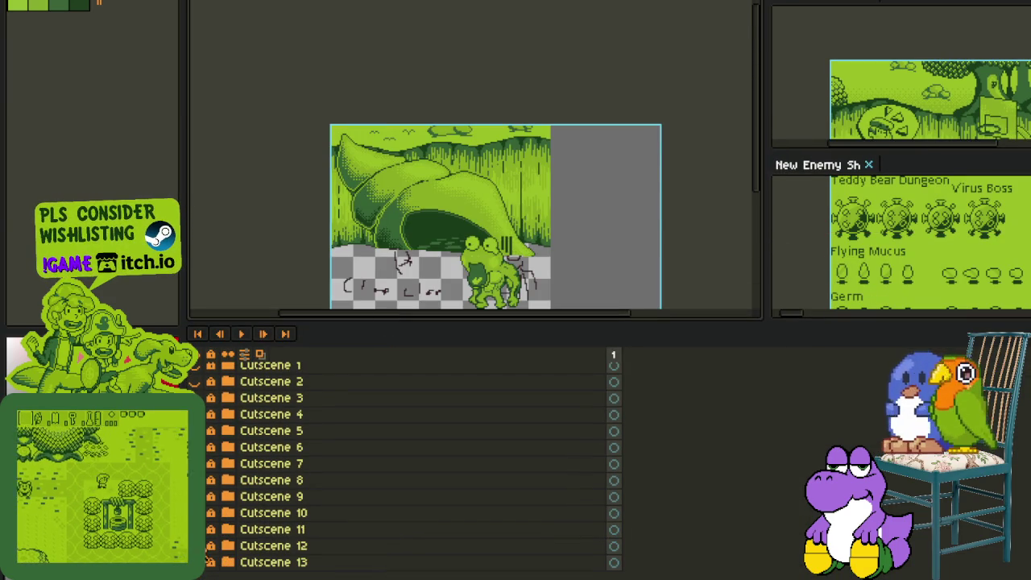
left_click(209, 529)
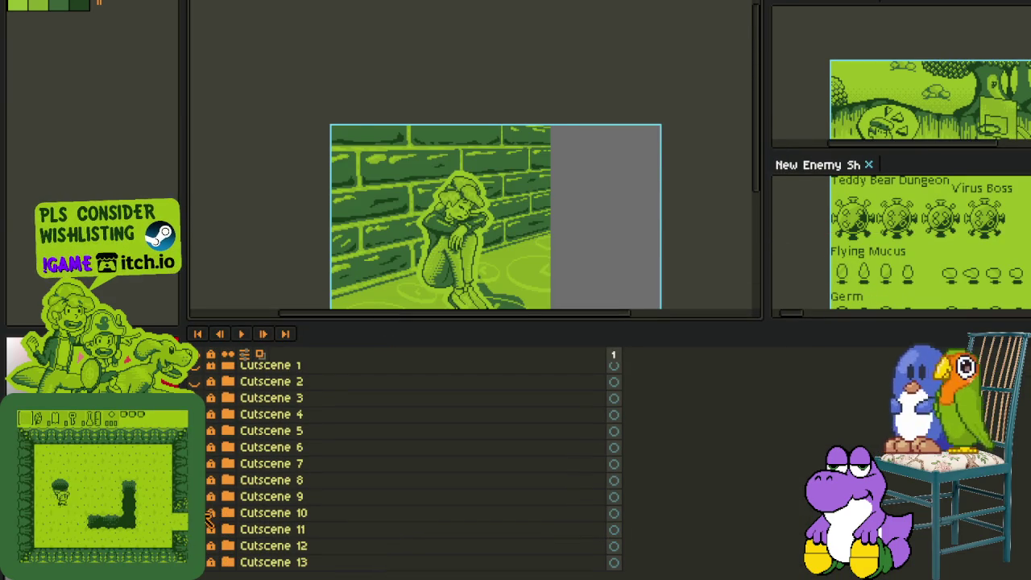
left_click(210, 512)
left_click(226, 498)
scroll(415, 262, "up", 2)
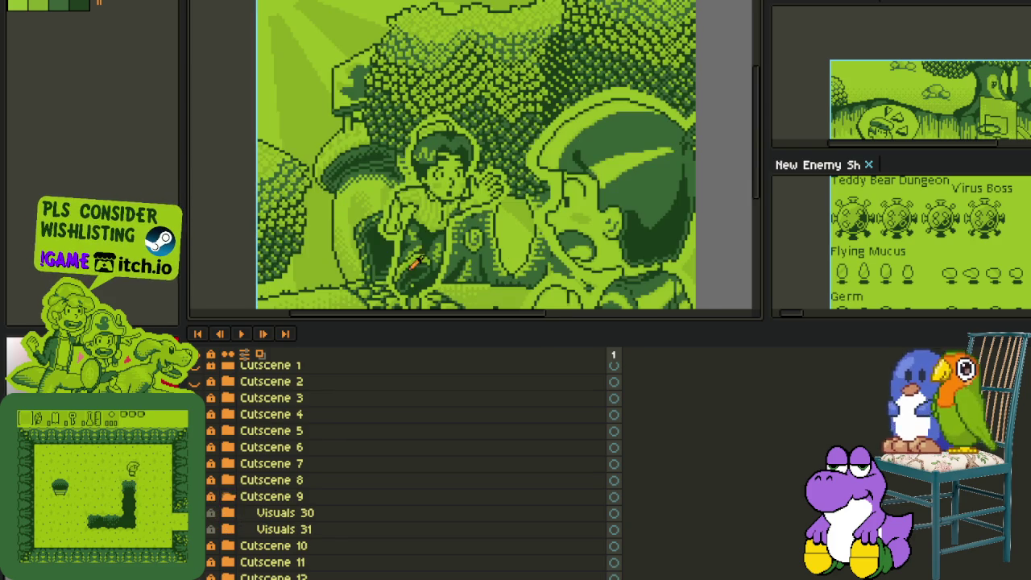
Step: Inspect the Cutscene 9 bending-man images full-canvas, then hide Cutscene 9
key("Tab")
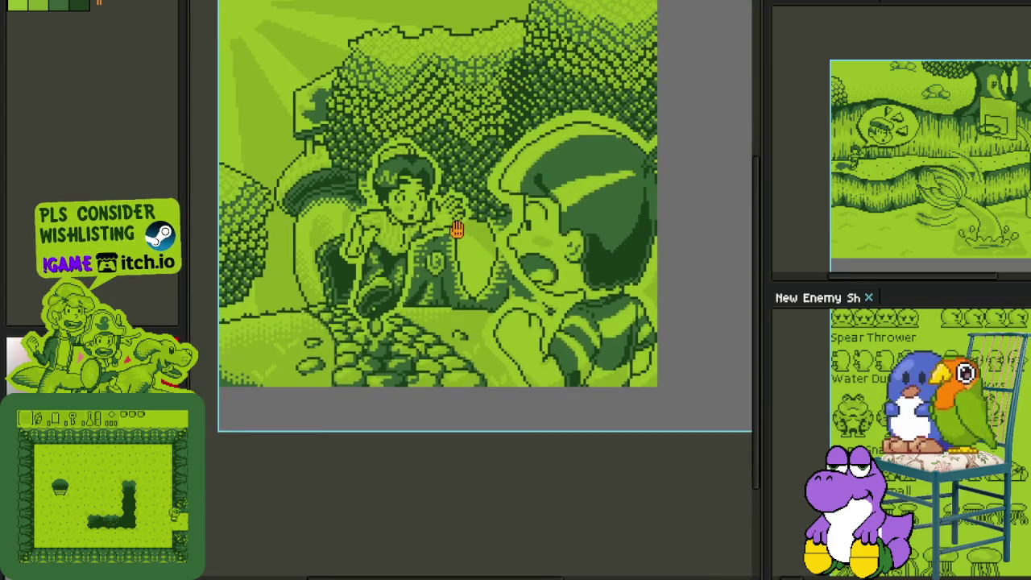
key("Tab")
left_click(212, 511)
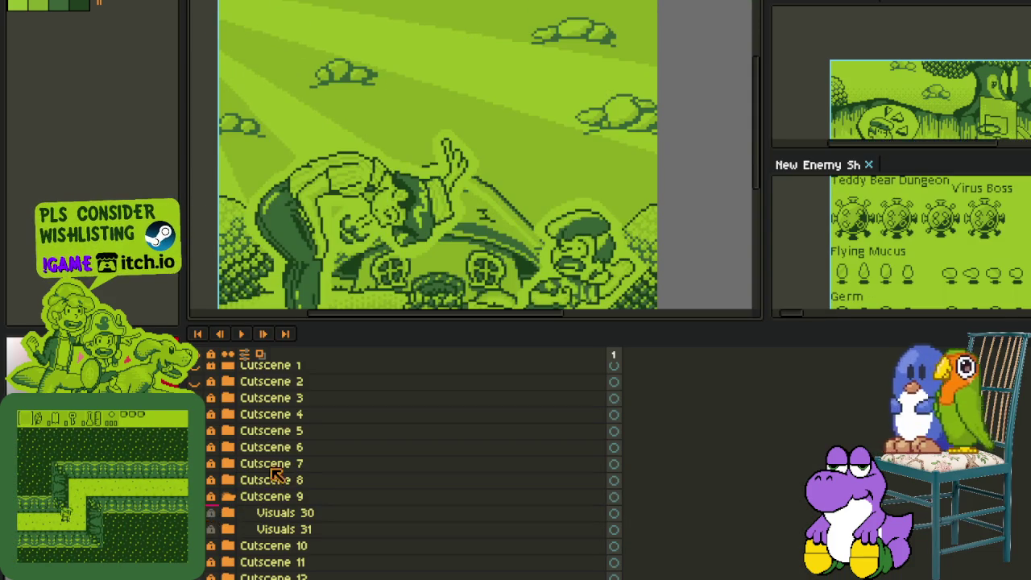
key("Tab")
mouse_move(502, 250)
left_mouse_down()
mouse_move(513, 234)
mouse_move(534, 252)
left_mouse_up()
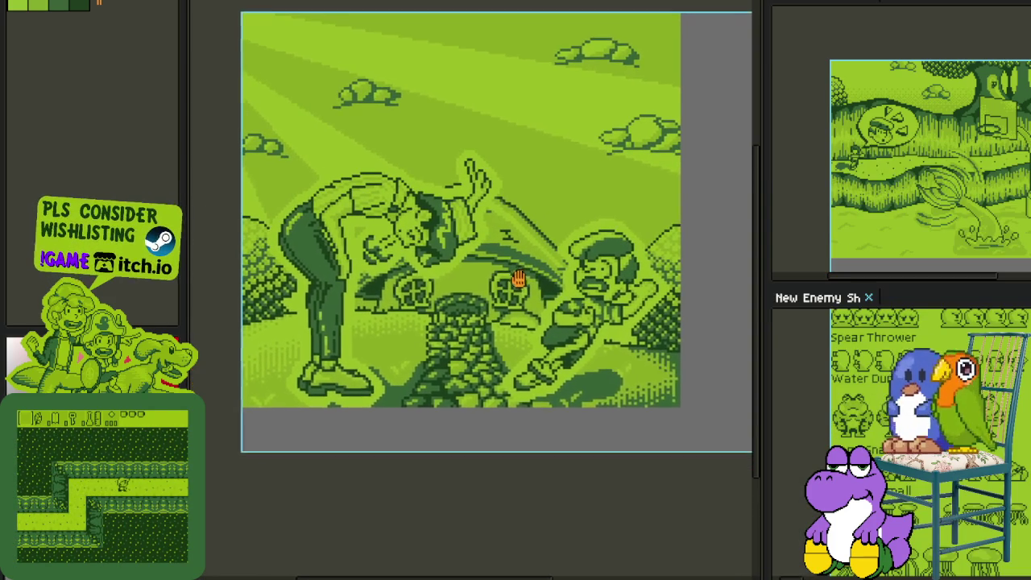
key("Tab")
left_click(228, 499)
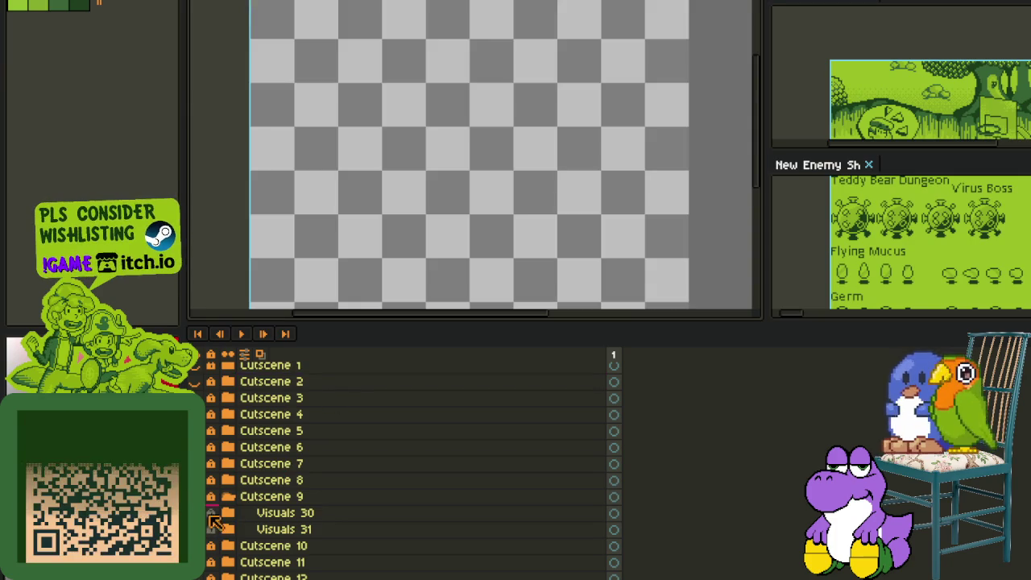
Step: Expand Cutscene 10, view its crouching-girl images in turn, then hide and collapse it
left_click(228, 516)
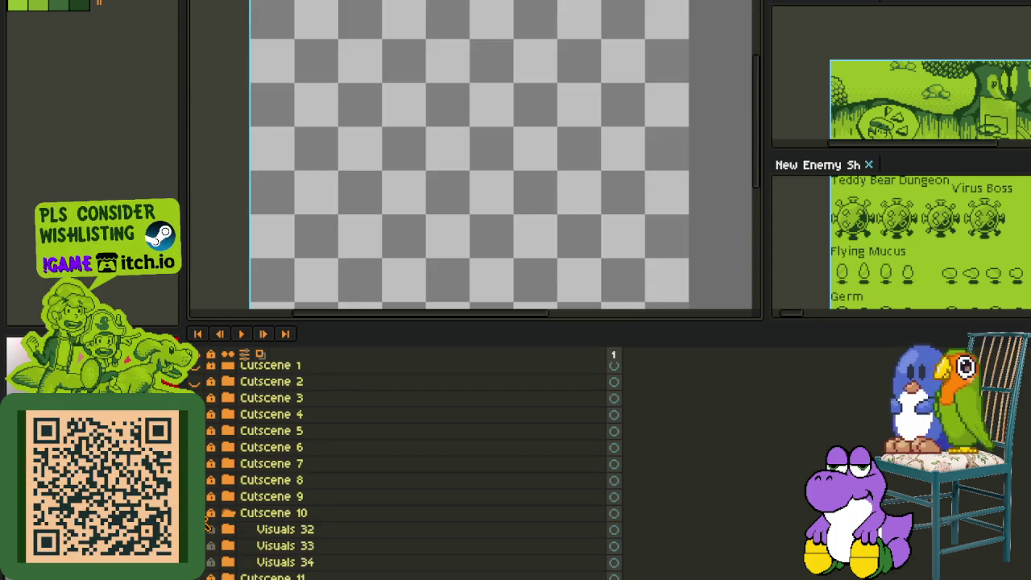
key("Tab")
scroll(449, 330, "down", 1)
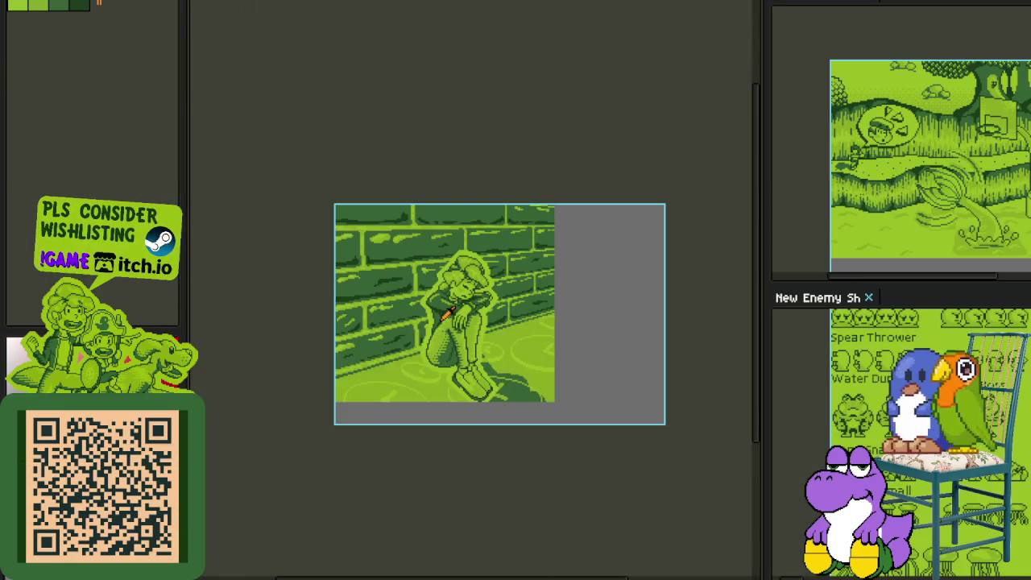
left_click_drag(447, 314, 470, 250)
scroll(470, 249, "up", 1)
key("Tab")
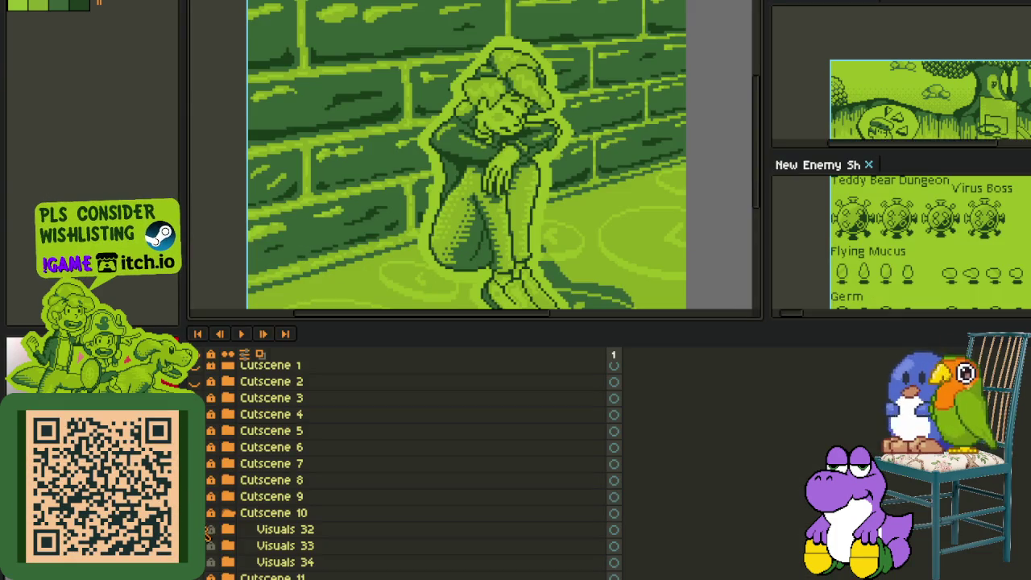
left_click(207, 545)
scroll(478, 188, "down", 1)
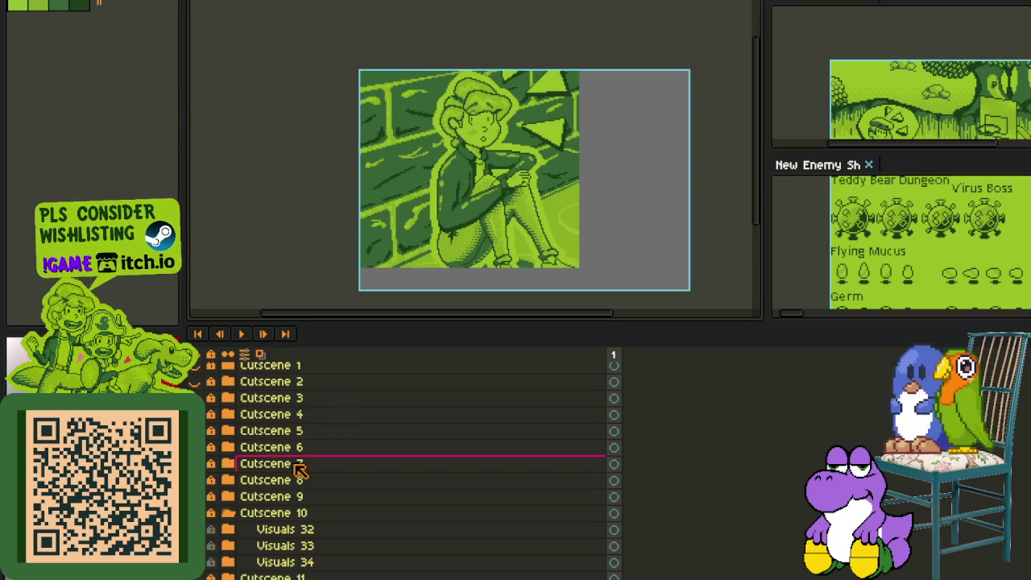
left_click(208, 560)
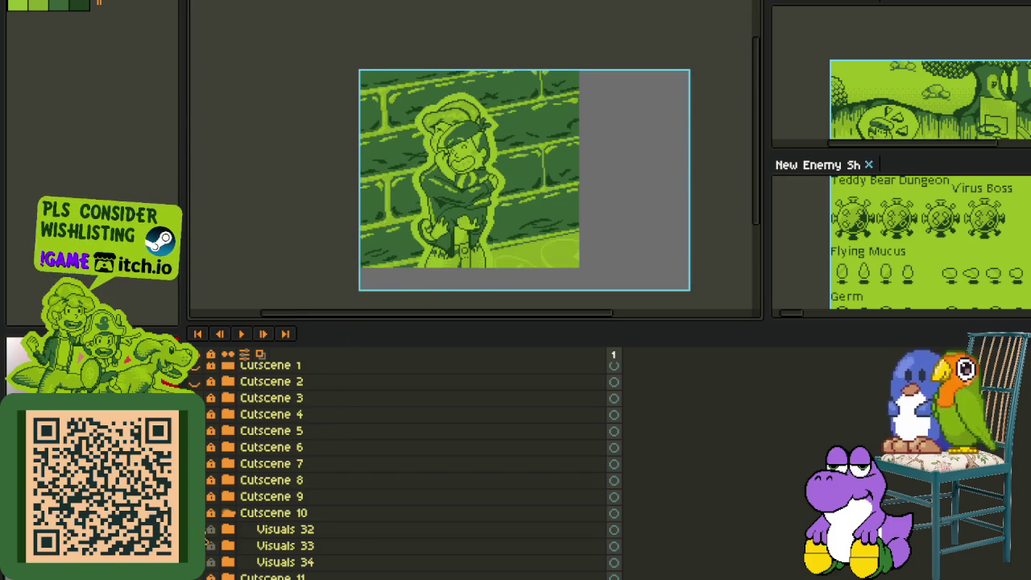
left_click(208, 547)
left_click(223, 516)
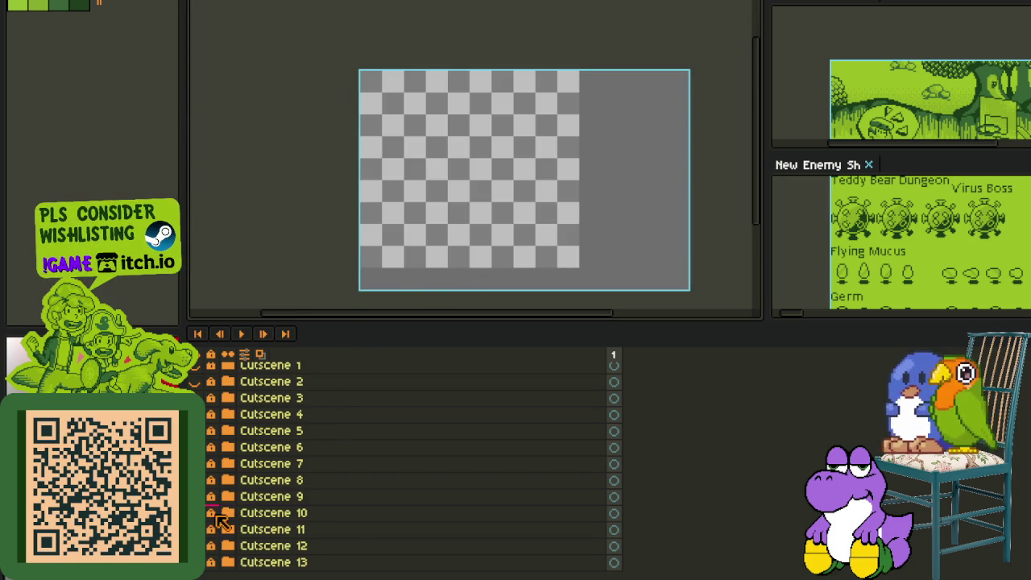
Step: Show and expand Cutscene 11, pan across its scene, then hide its artwork
left_click(211, 537)
left_click(226, 531)
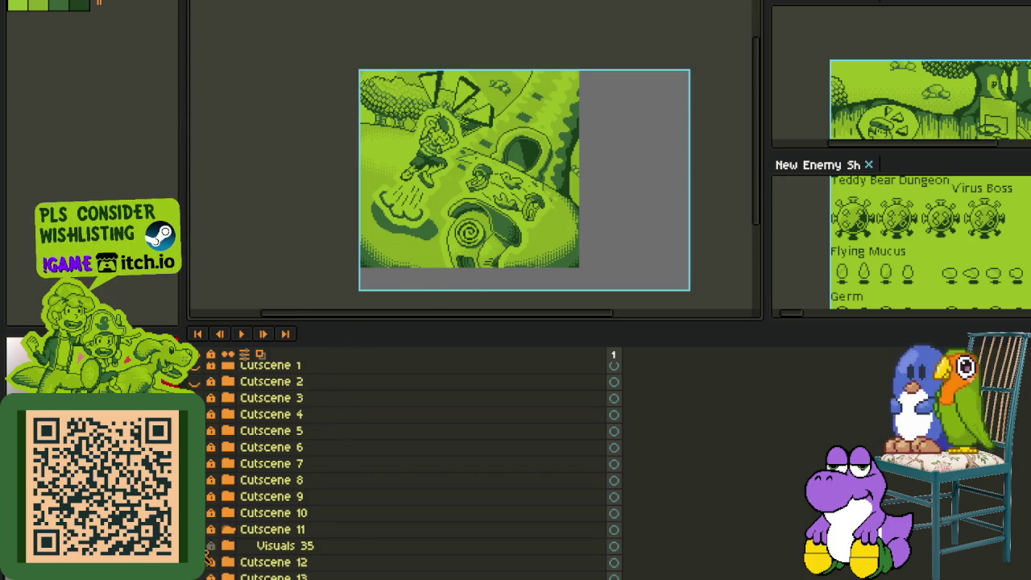
scroll(538, 117, "up", 1)
scroll(532, 113, "up", 1)
scroll(519, 80, "up", 1)
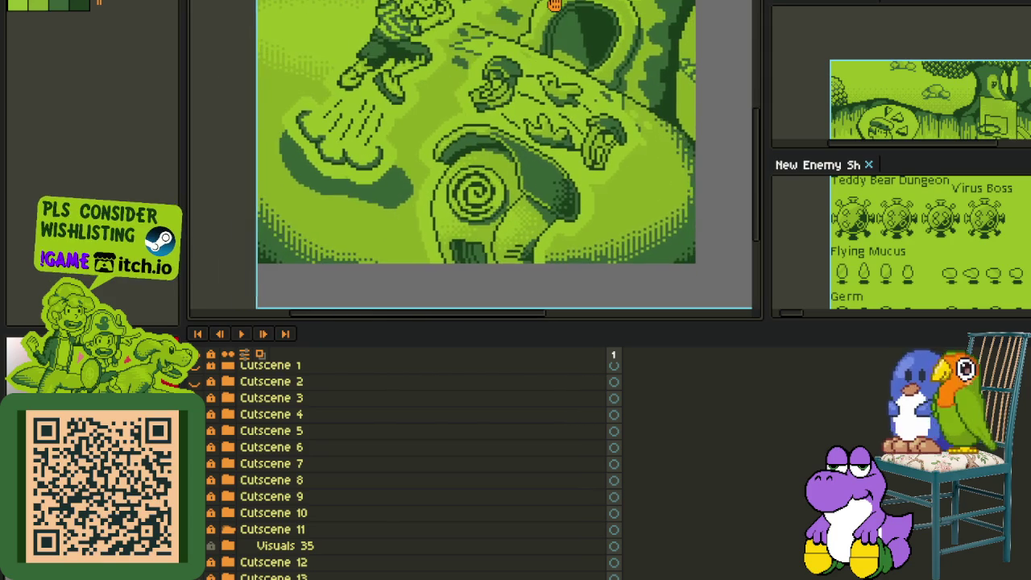
scroll(545, 50, "up", 1)
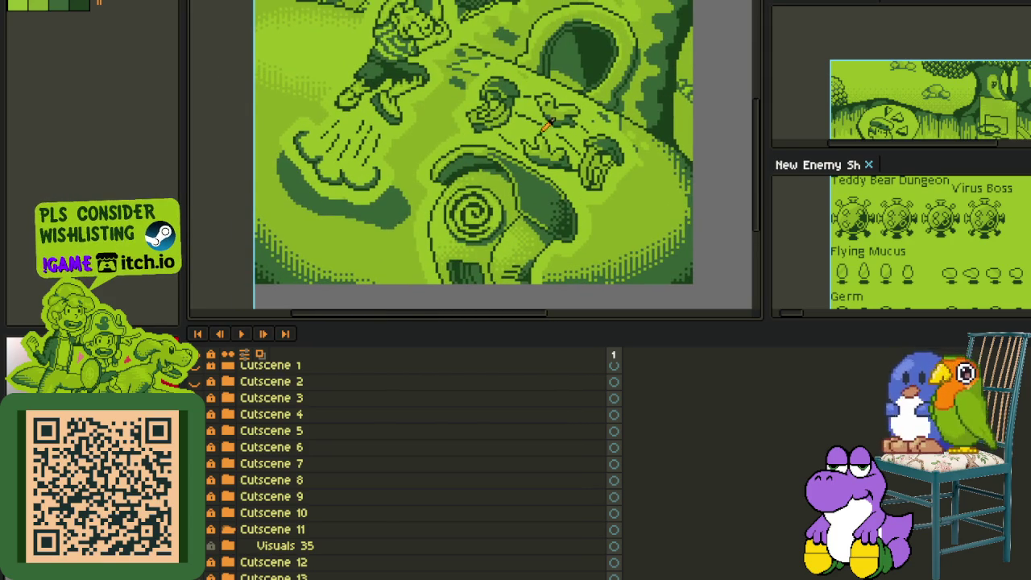
left_click_drag(434, 118, 437, 177)
scroll(368, 61, "up", 1)
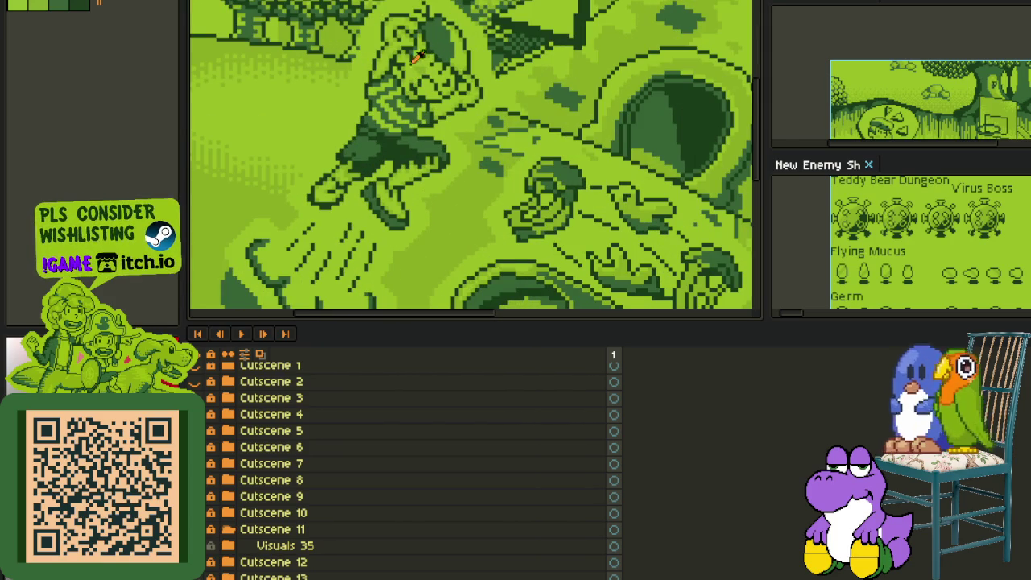
scroll(377, 77, "down", 1)
scroll(465, 121, "down", 1)
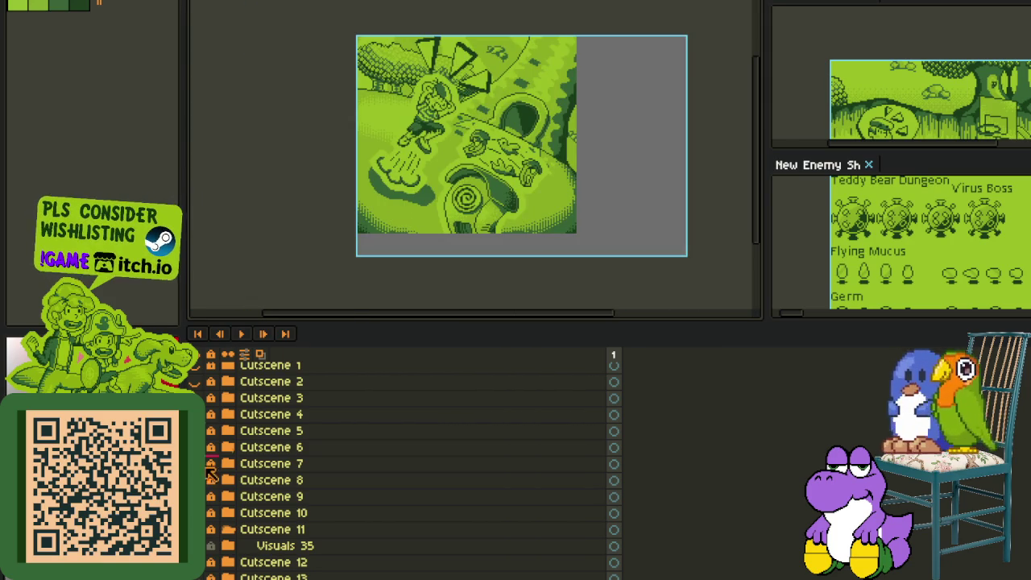
left_click_drag(208, 557, 209, 555)
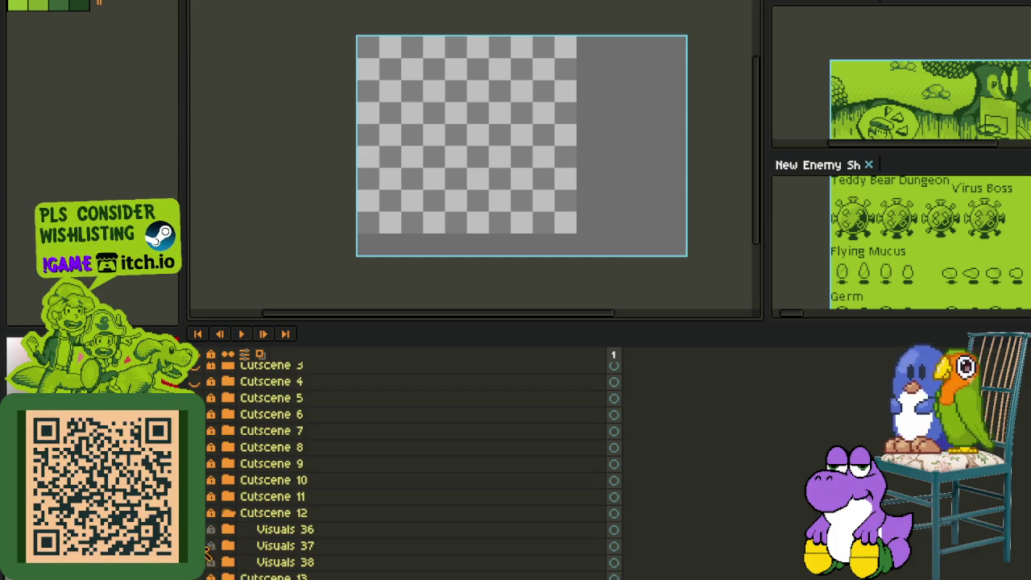
left_click_drag(227, 555, 209, 547)
Step: Show the Cutscene 12 basketball-court image and give the canvas more height
scroll(452, 276, "up", 2)
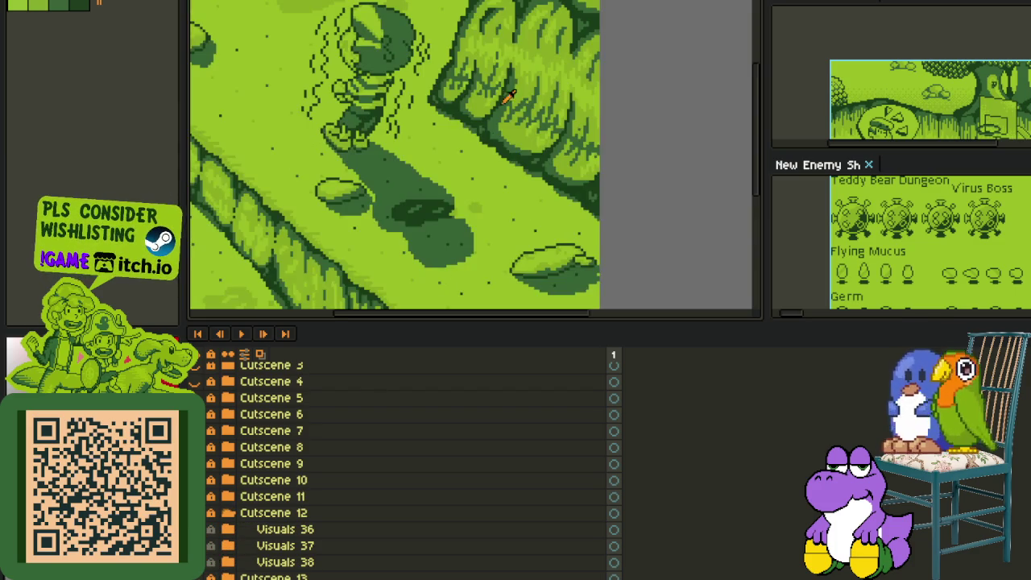
scroll(486, 142, "up", 1)
scroll(532, 131, "up", 1)
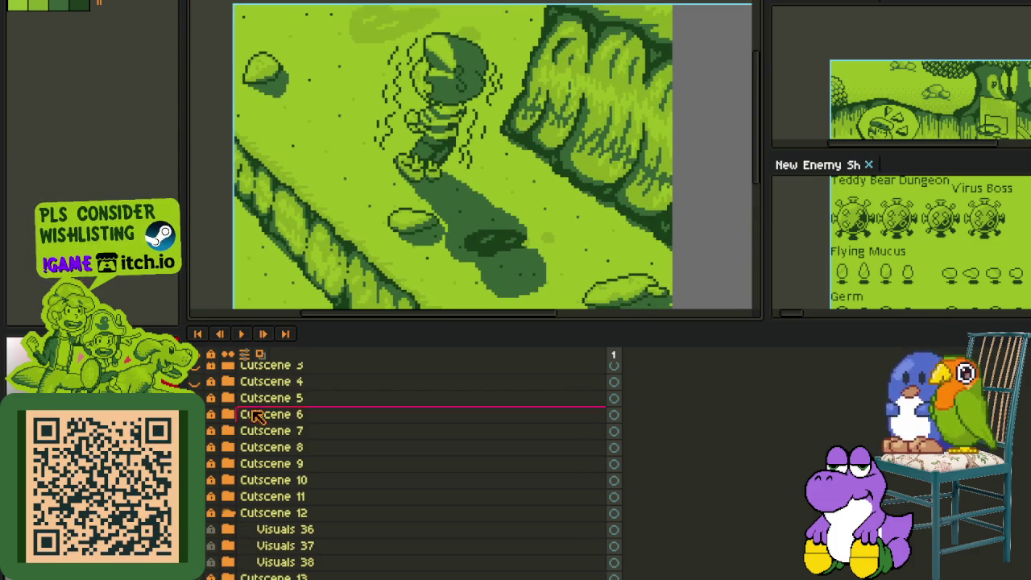
left_click(208, 542)
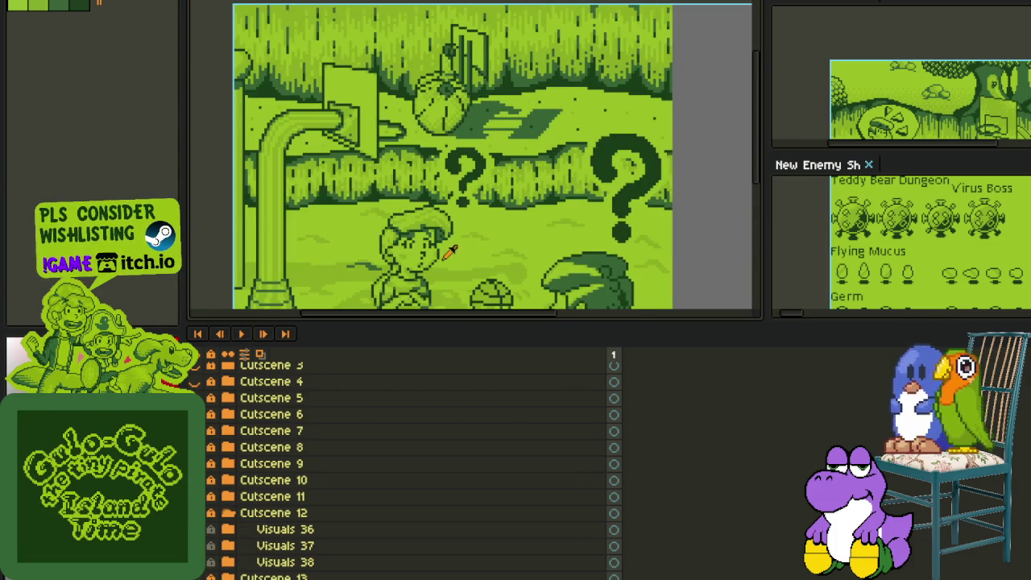
scroll(439, 290, "down", 3)
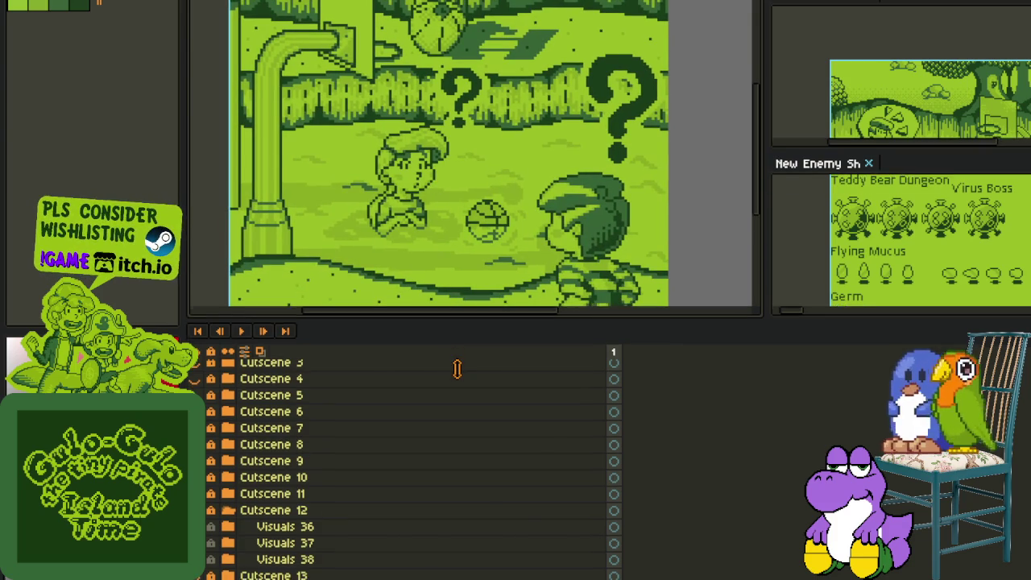
left_click_drag(456, 319, 456, 369)
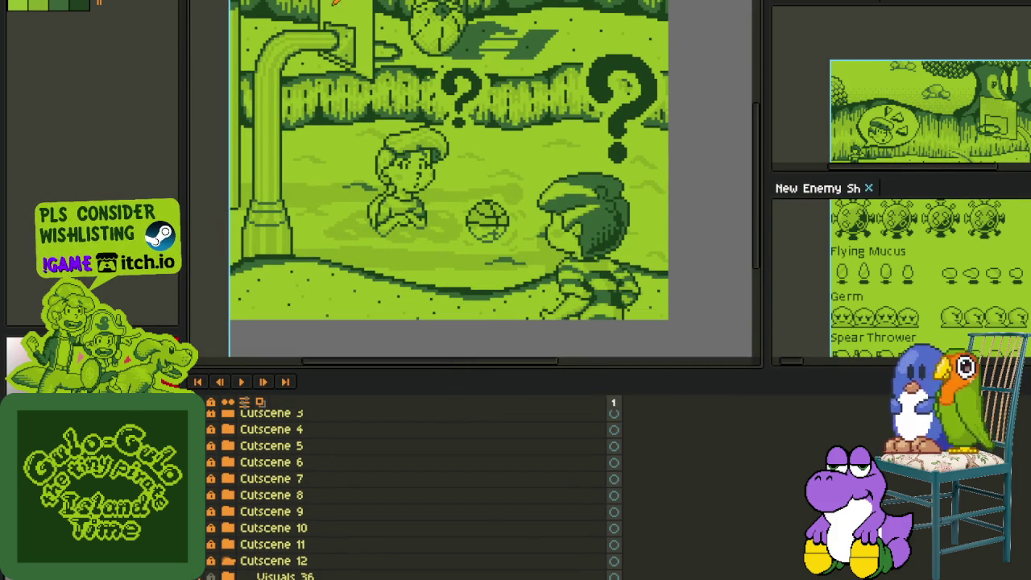
Step: Switch to the reference sprite sheet and marquee the hat-wearing portrait
key("ctrl+Tab")
scroll(524, 161, "down", 3)
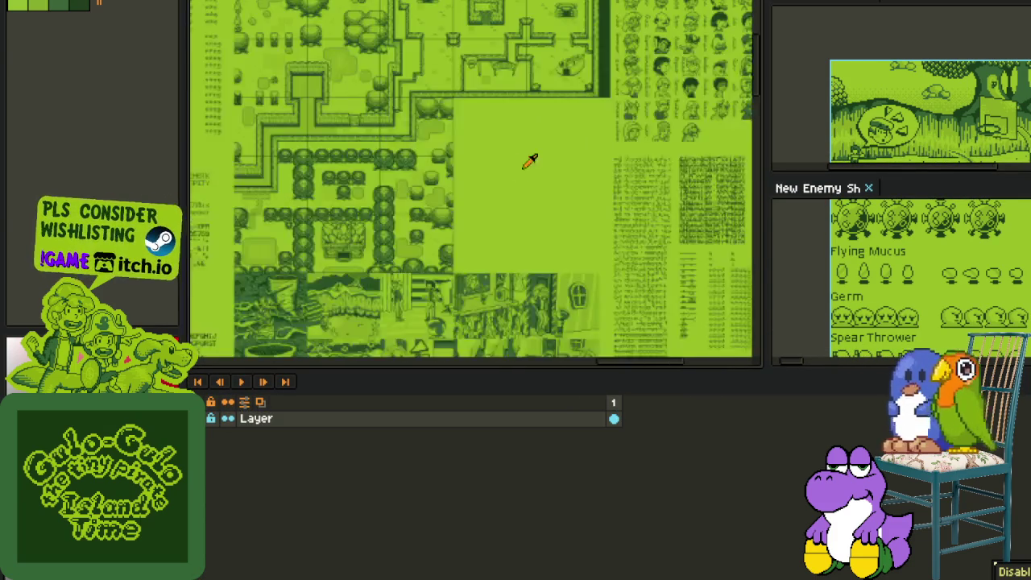
scroll(333, 190, "up", 1)
scroll(432, 103, "up", 3)
left_click_drag(408, 122, 289, 95)
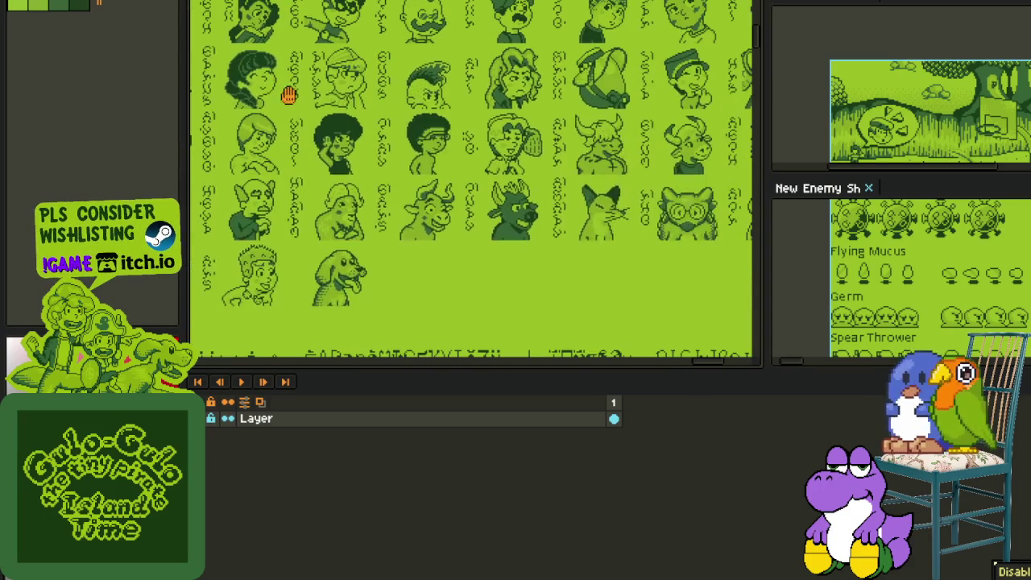
scroll(572, 185, "up", 2)
scroll(528, 173, "up", 1)
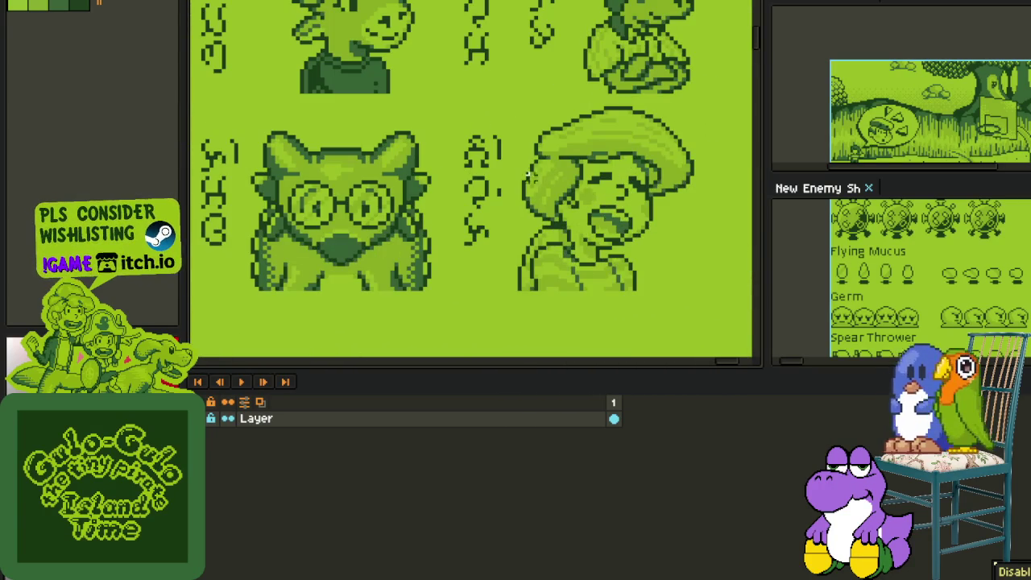
left_click_drag(495, 91, 698, 294)
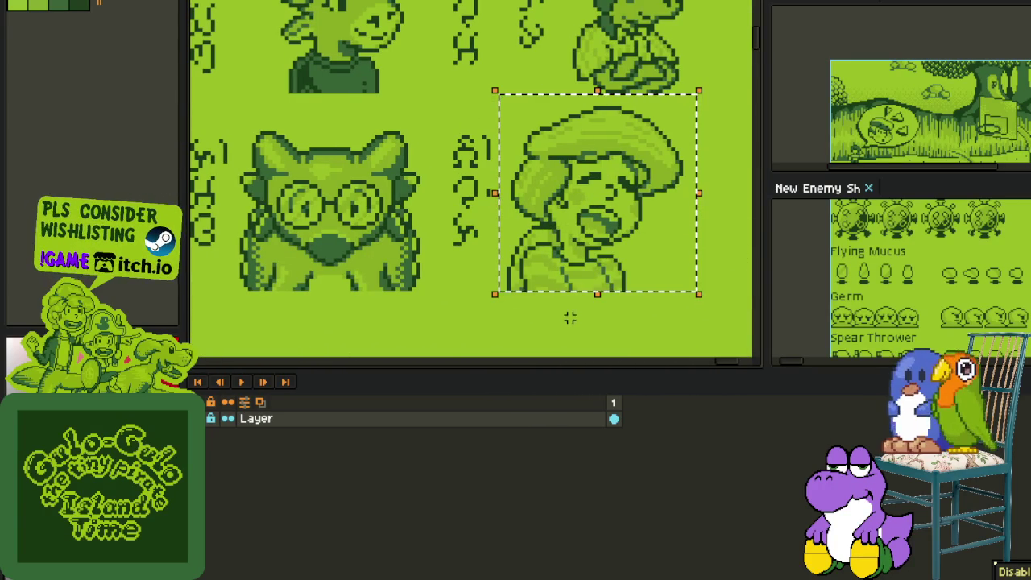
Step: Pan the reference sheet to view its map tiles, map strip and icon rows
scroll(499, 292, "down", 2)
left_click_drag(278, 318, 495, 145)
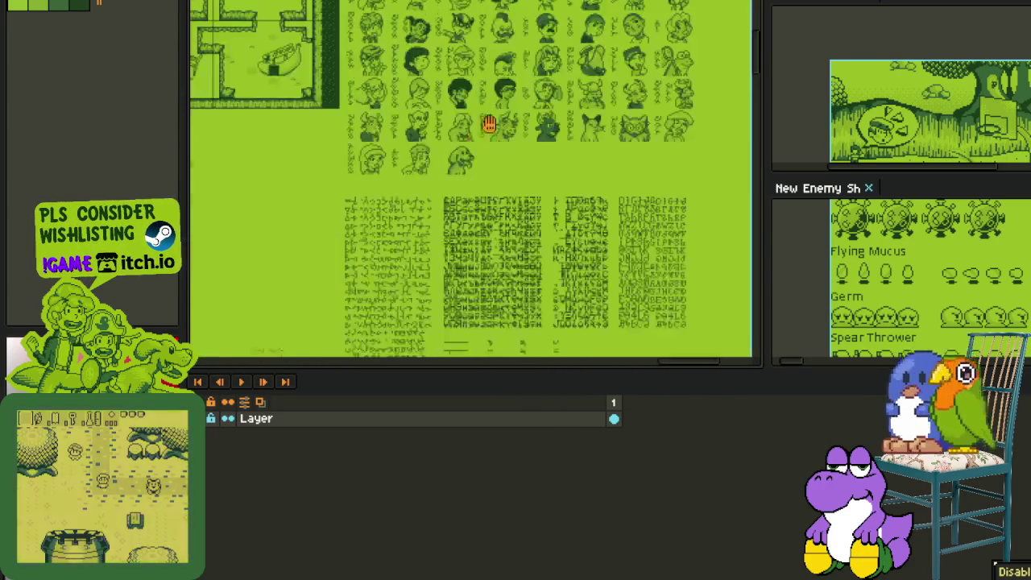
scroll(292, 238, "up", 1)
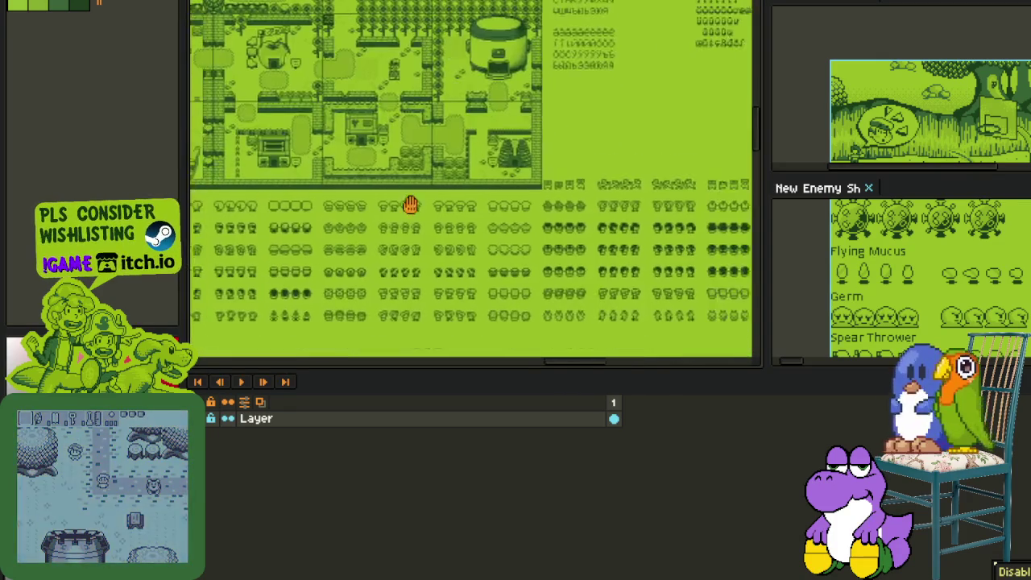
mouse_move(293, 239)
left_mouse_down()
mouse_move(429, 234)
mouse_move(564, 248)
mouse_move(411, 244)
left_mouse_up()
scroll(411, 245, "up", 1)
scroll(431, 237, "up", 1)
scroll(363, 234, "up", 1)
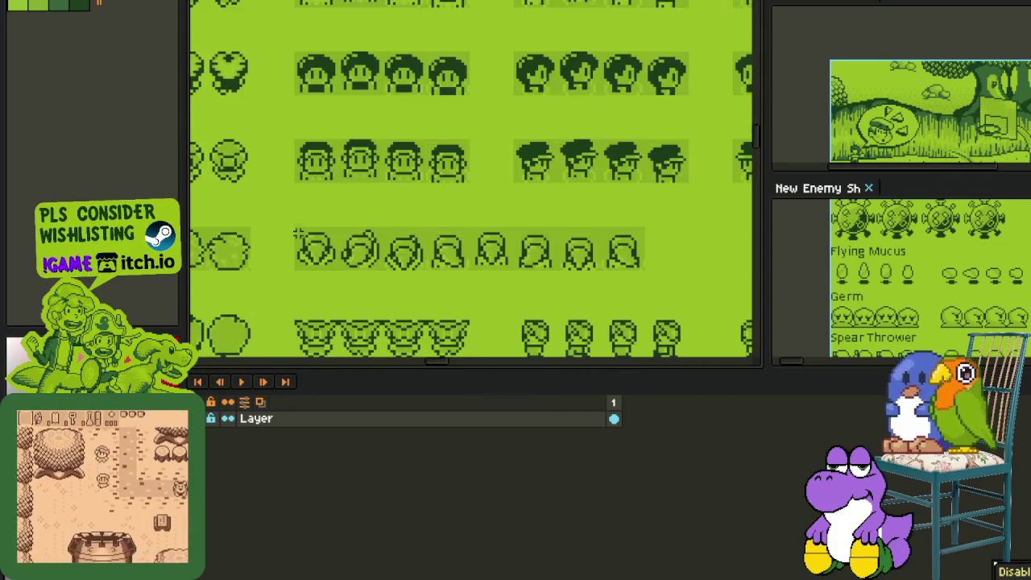
scroll(288, 228, "up", 1)
Step: Marquee two face sprites in the bottom row, then look over other sprite columns
left_click_drag(288, 228, 356, 285)
scroll(387, 304, "up", 1)
scroll(419, 304, "up", 1)
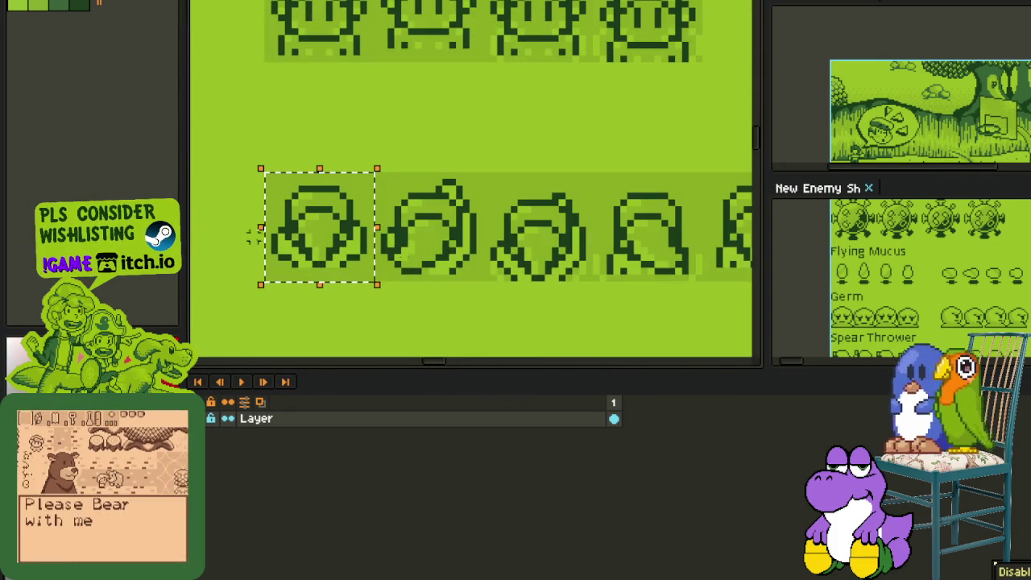
scroll(439, 304, "down", 1)
left_click_drag(481, 115, 518, 218)
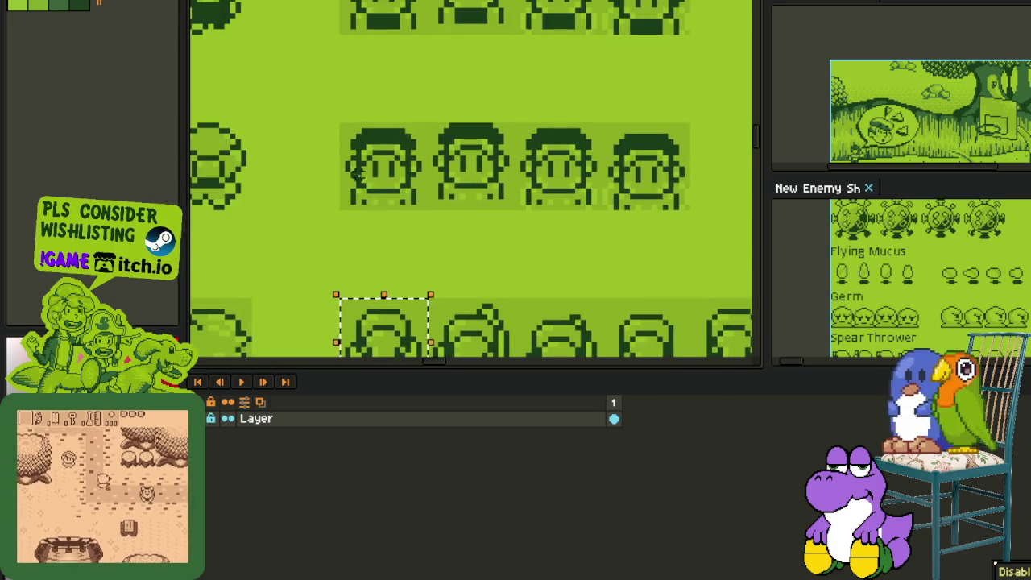
scroll(662, 216, "down", 2)
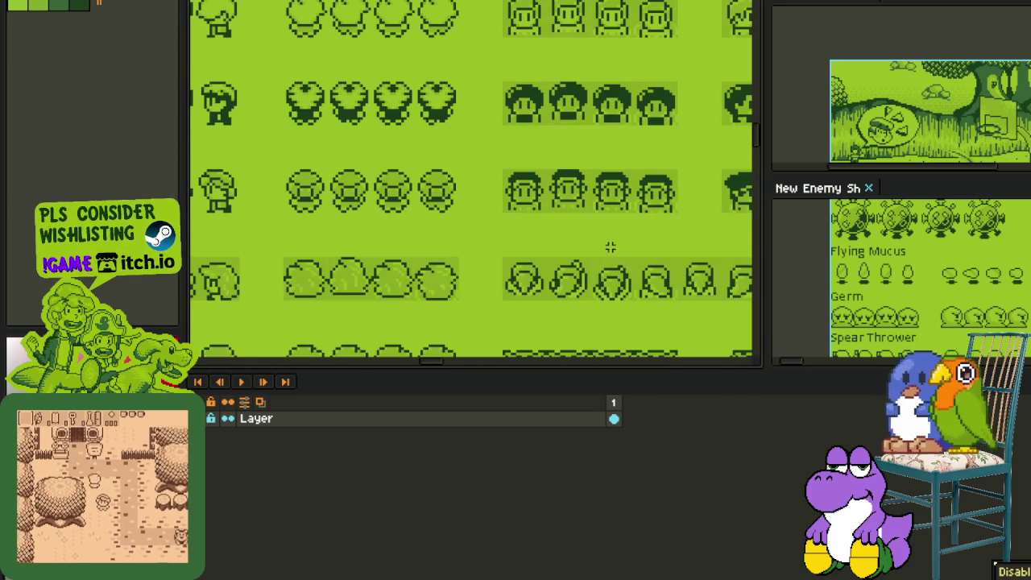
left_click_drag(616, 252, 358, 252)
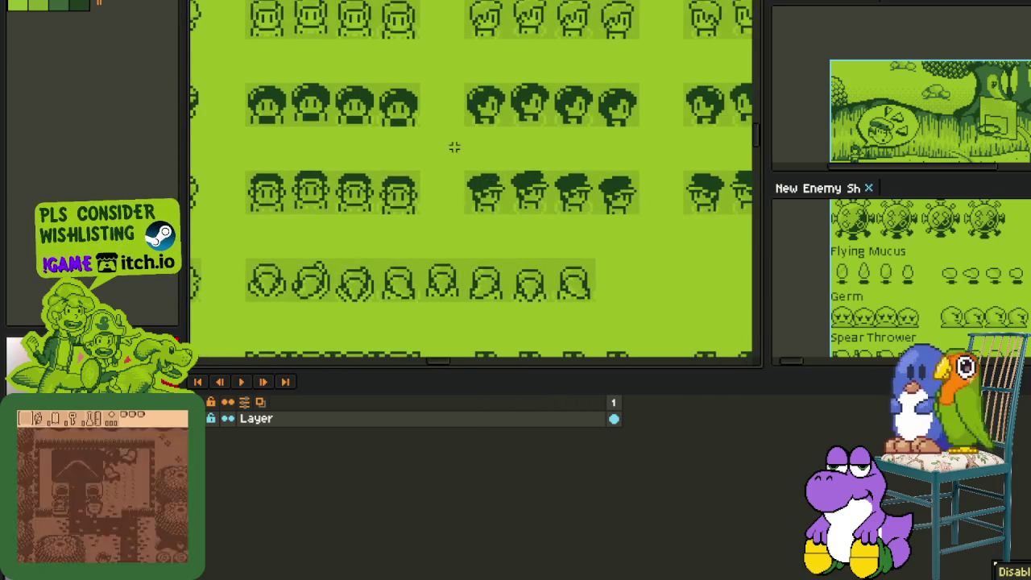
scroll(295, 78, "up", 2)
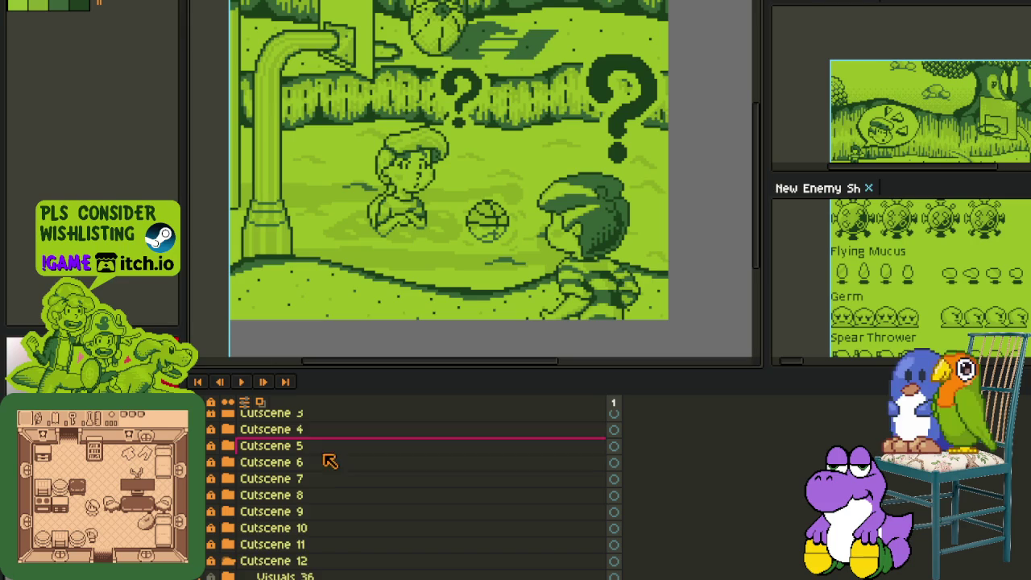
scroll(326, 463, "down", 3)
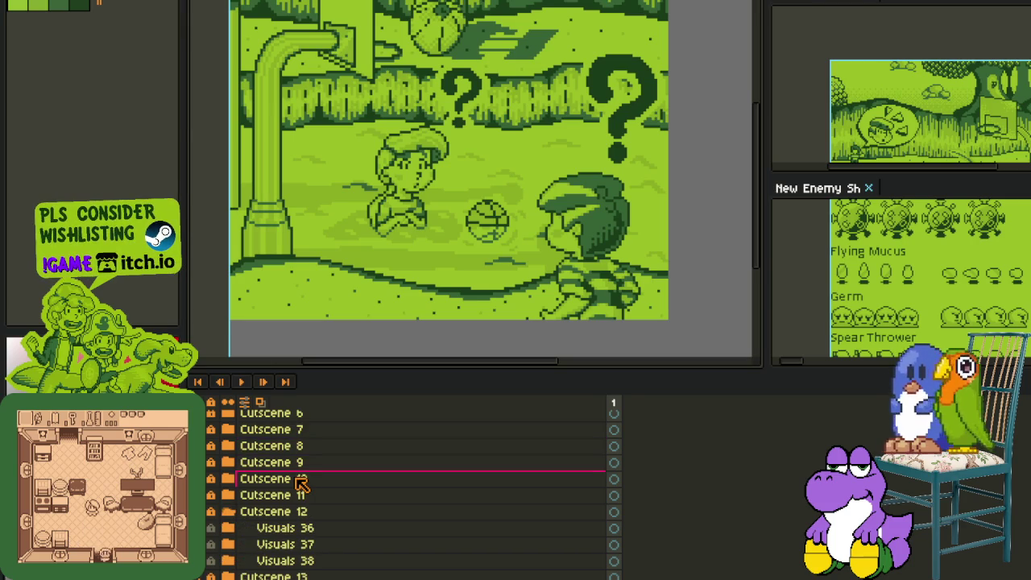
Step: Expand and collapse the Cutscene 10 and Cutscene 12 groups to preview their scenes
left_click_drag(300, 481, 278, 493)
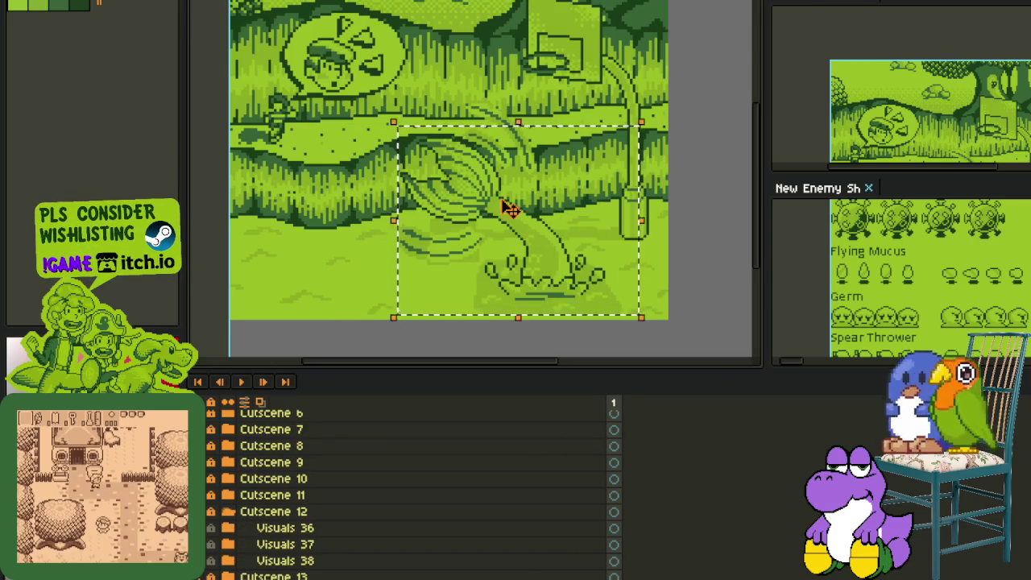
scroll(484, 211, "up", 1)
scroll(478, 211, "down", 1)
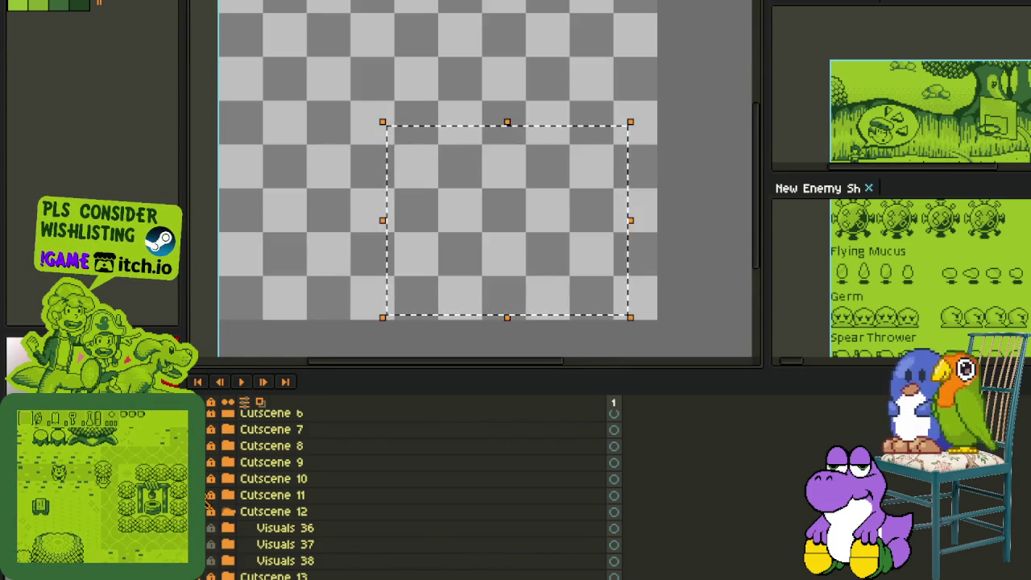
left_click(228, 480)
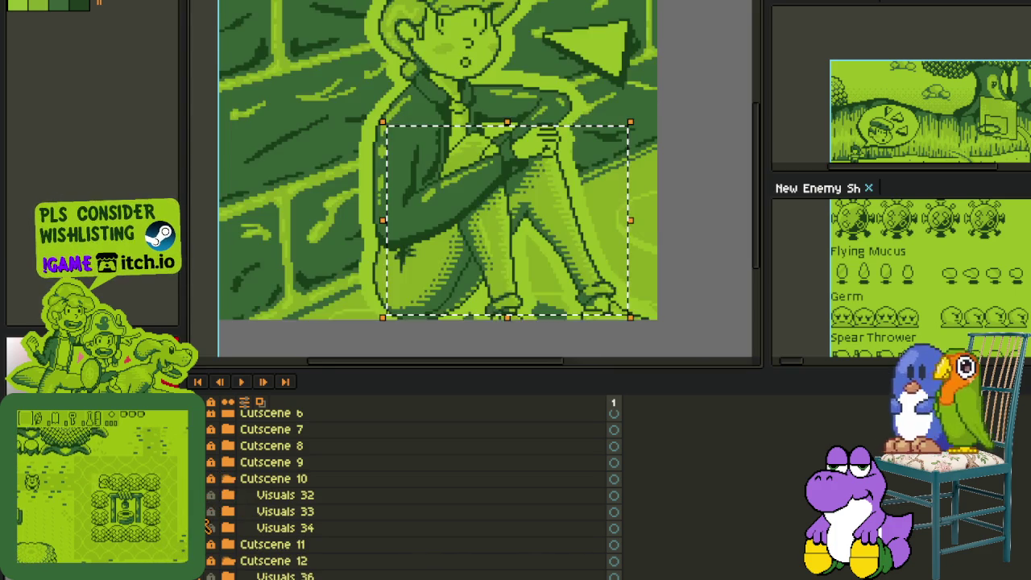
left_click(228, 478)
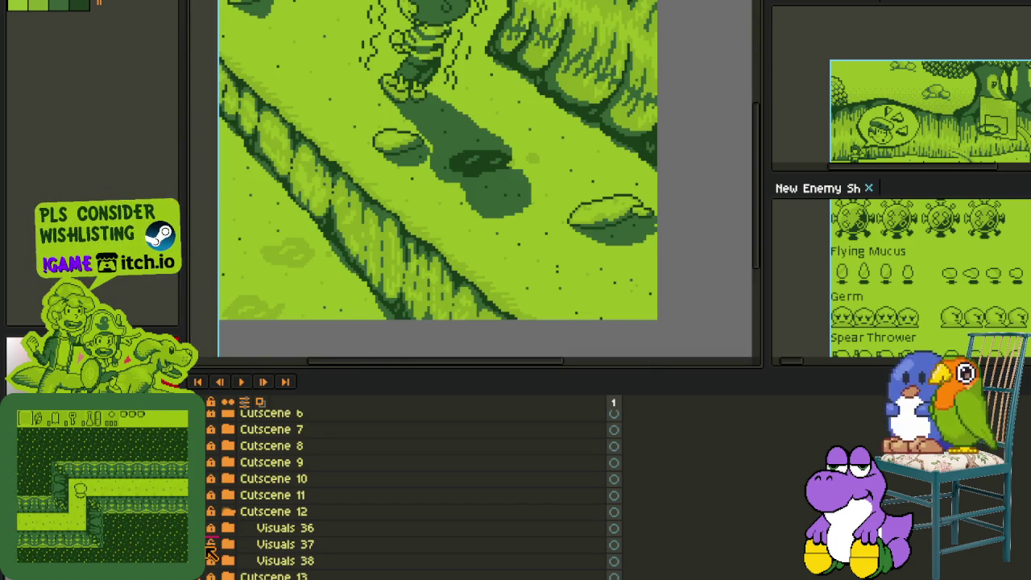
left_click(208, 547)
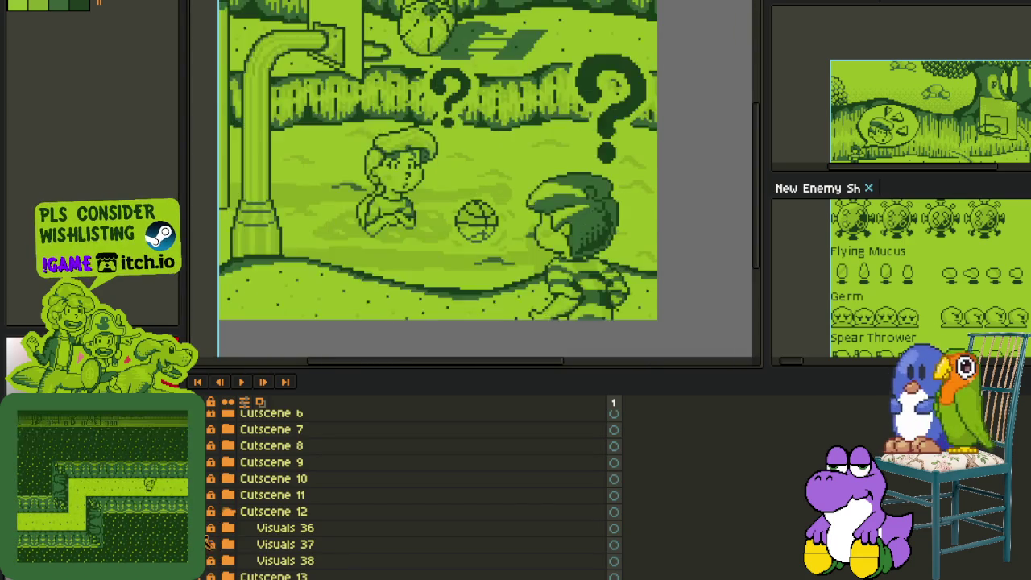
left_click(227, 514)
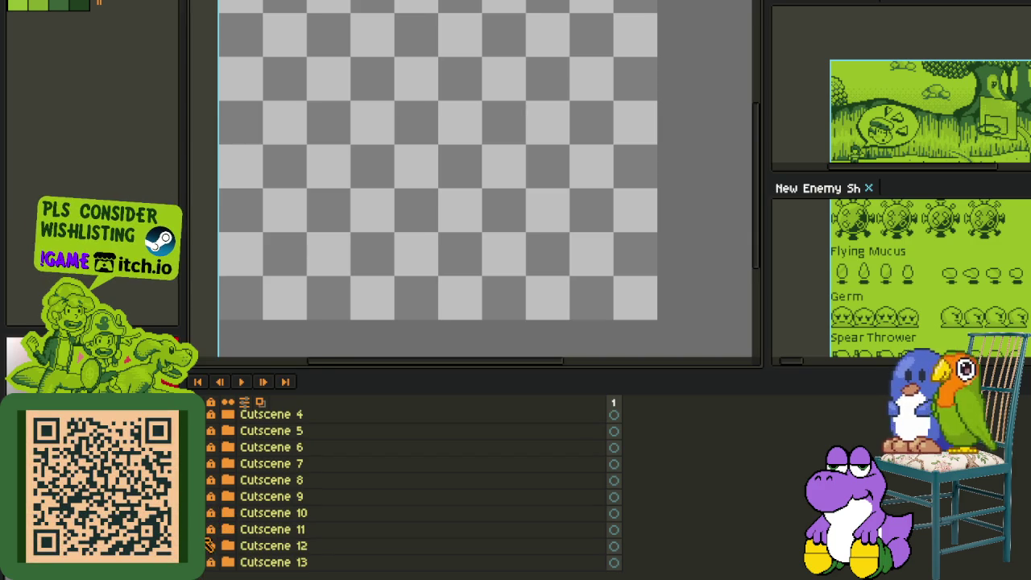
Step: Show the Cutscene 13 frog scene and marquee the frog creature
left_click(208, 562)
scroll(466, 216, "right", 1)
scroll(483, 208, "up", 1)
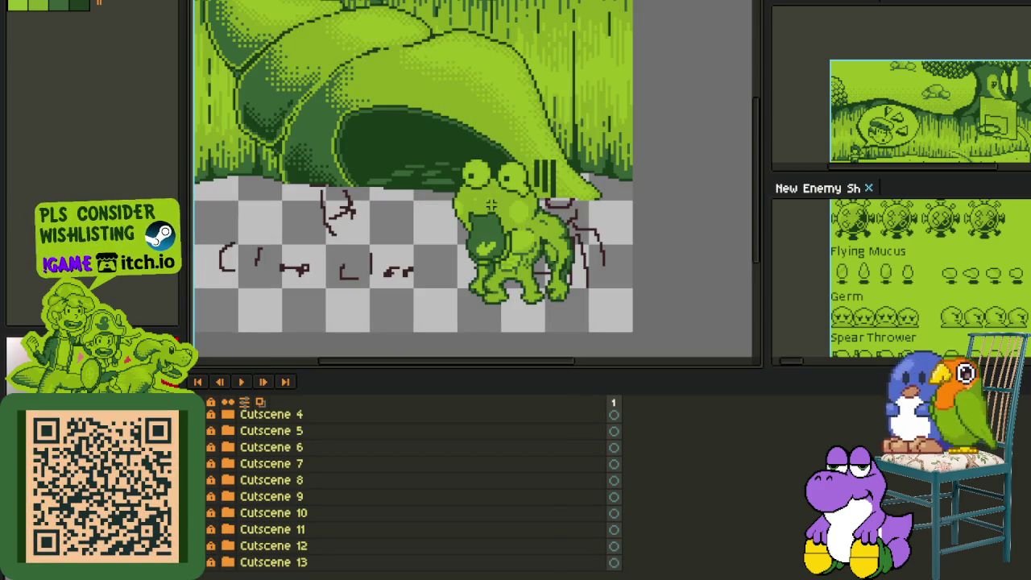
left_click_drag(431, 145, 603, 342)
scroll(556, 274, "up", 2)
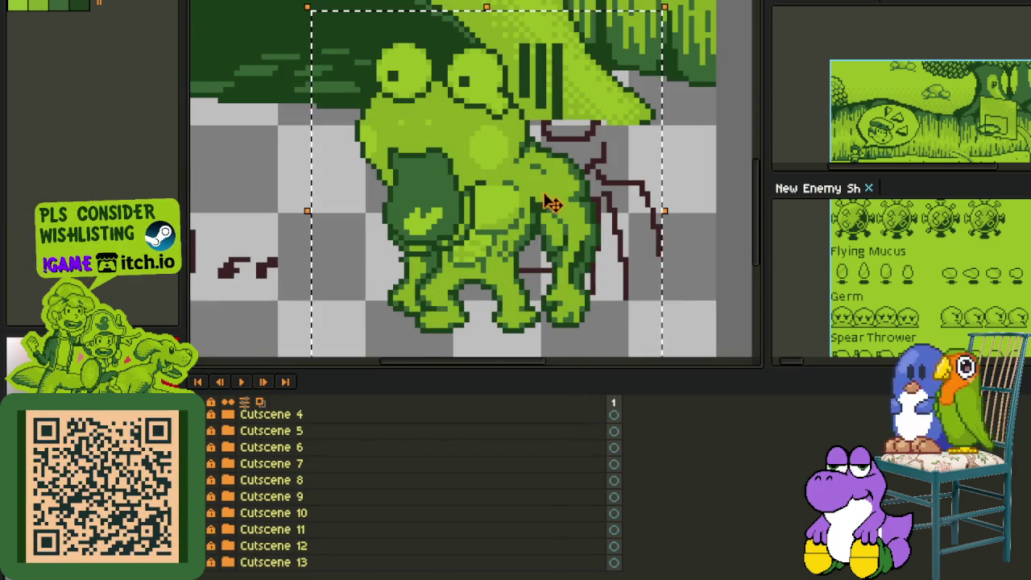
scroll(561, 210, "down", 1)
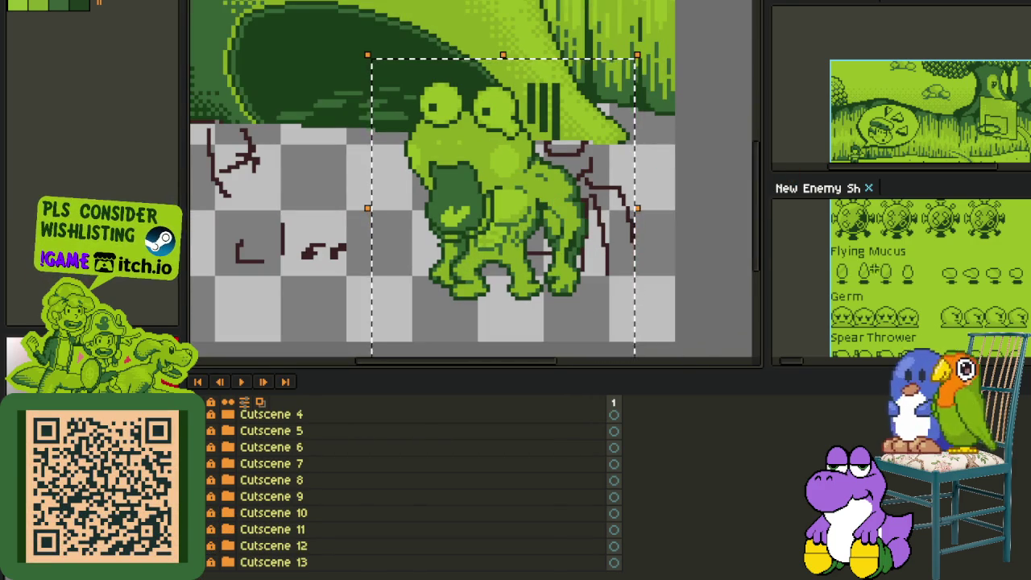
Step: Move the enemy sprite sheet into the main editor, then select and deselect the first Water Dungeon frog
left_click_drag(838, 188, 488, 25)
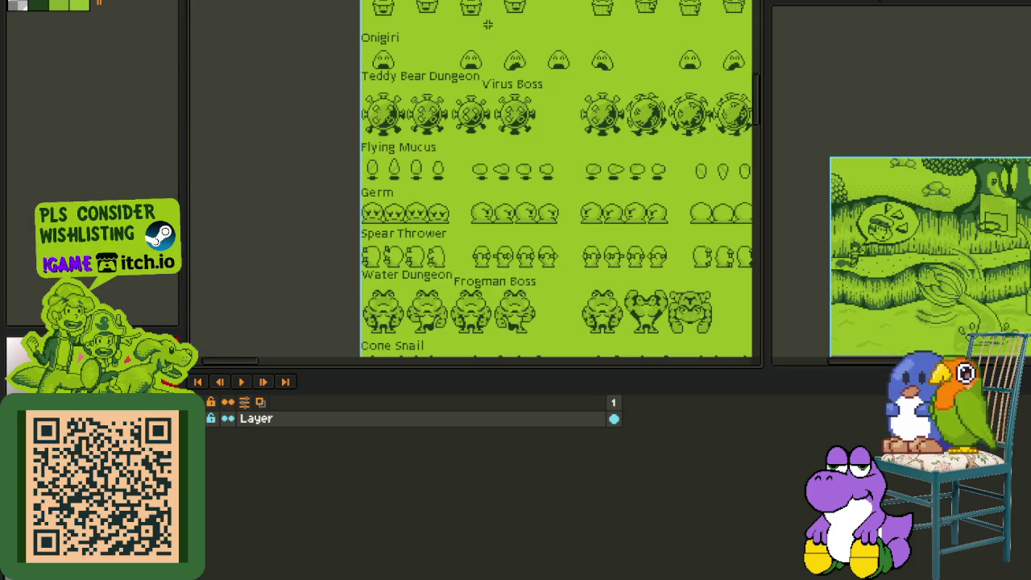
left_click_drag(482, 216, 446, 39)
scroll(313, 128, "up", 2)
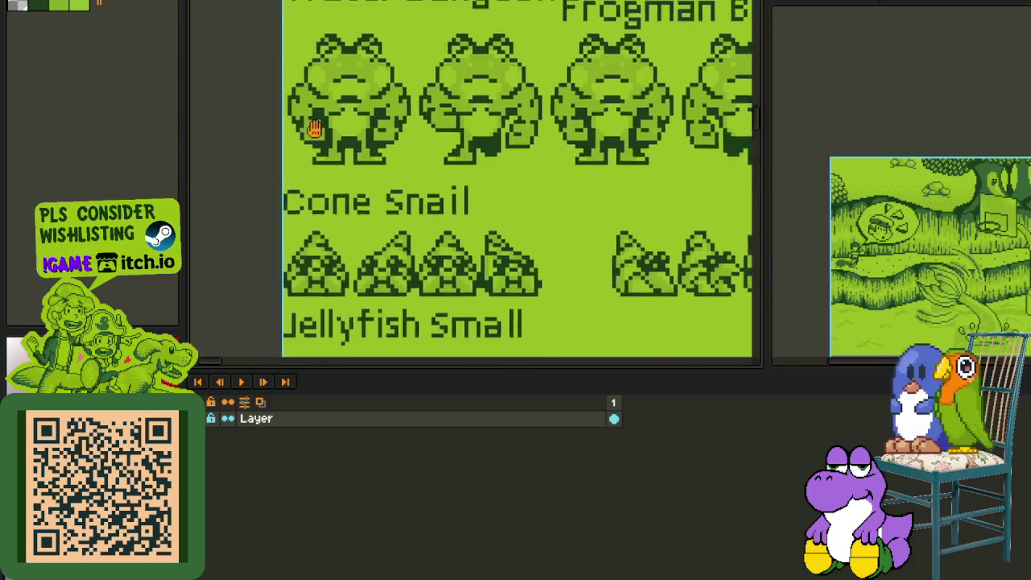
scroll(269, 66, "up", 1)
left_click_drag(267, 44, 461, 285)
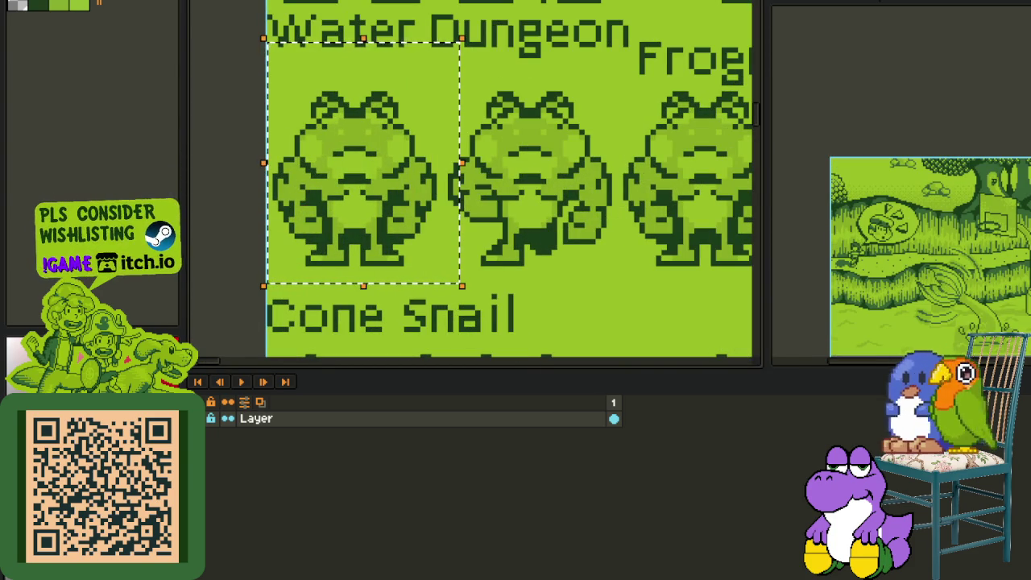
left_click(557, 120)
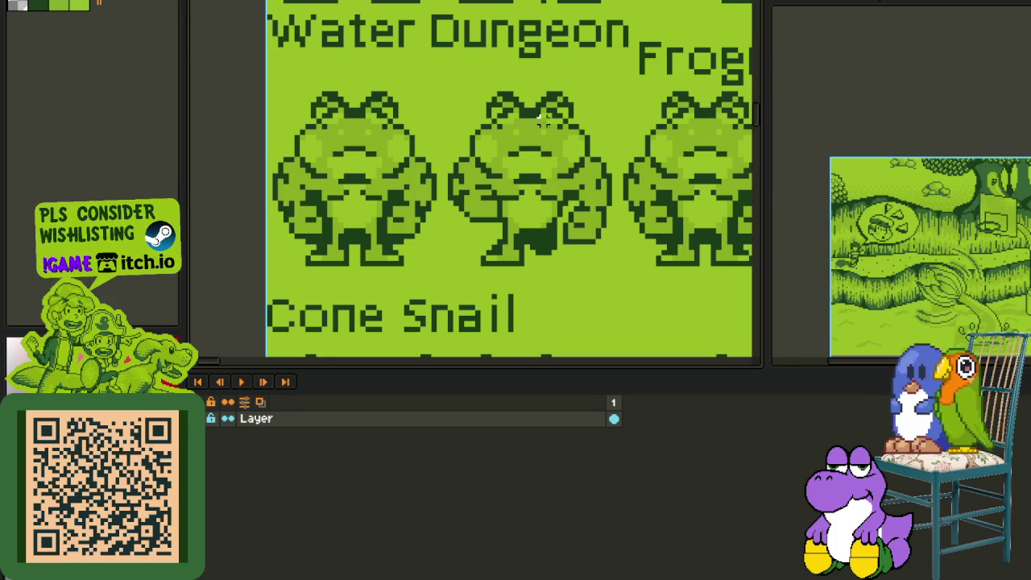
Step: Pan the sprite sheet across its map area, text glyphs and comic-style scene tiles
scroll(218, 197, "down", 3)
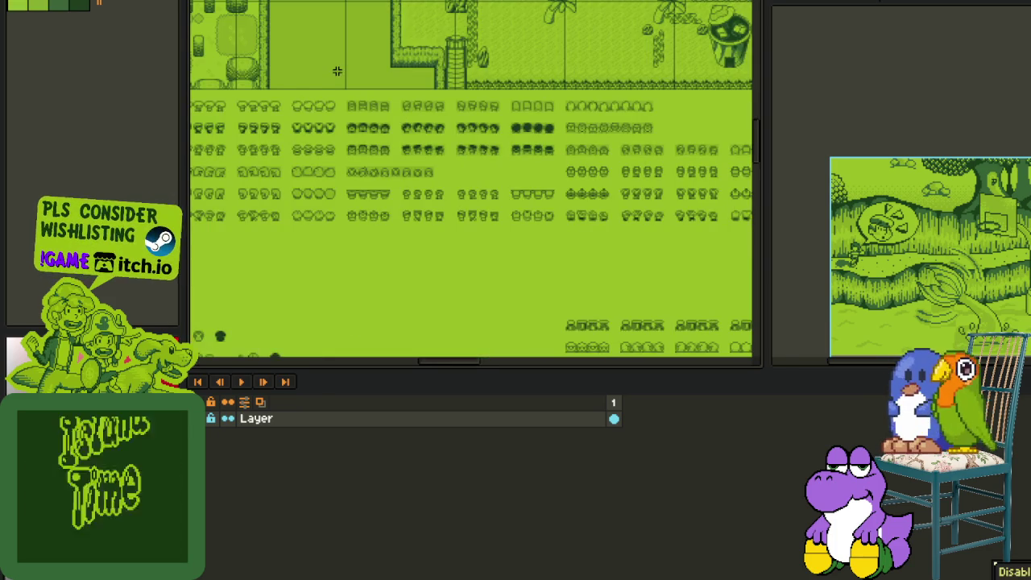
mouse_move(218, 95)
left_mouse_down()
mouse_move(218, 197)
mouse_move(455, 218)
left_mouse_up()
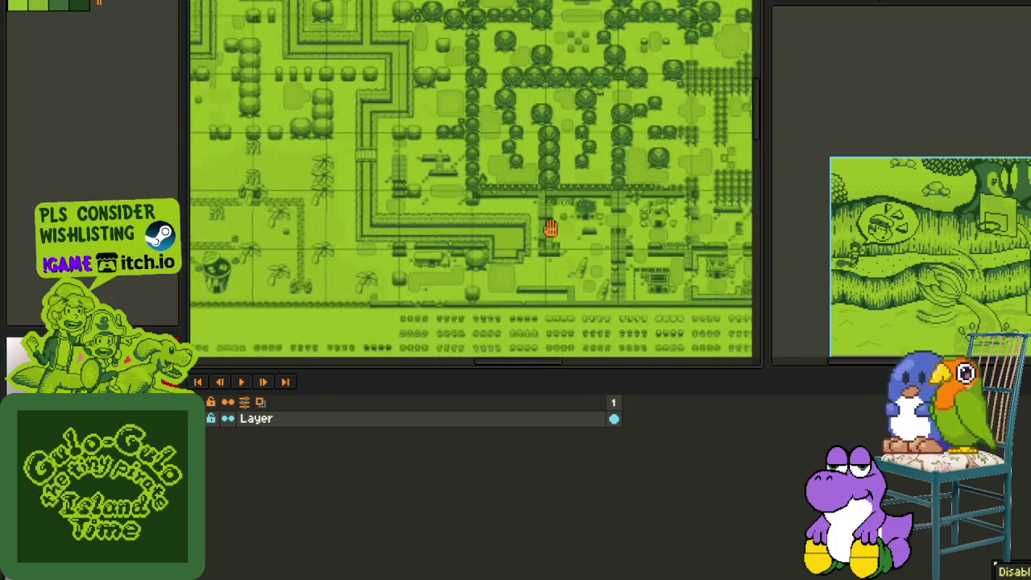
left_click_drag(586, 196, 516, 216)
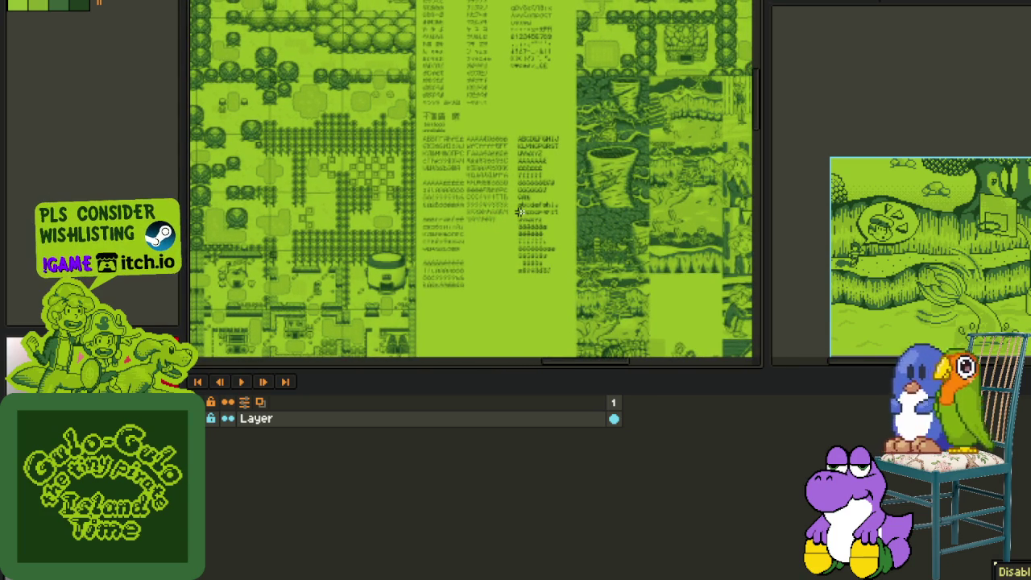
left_click_drag(645, 241, 361, 263)
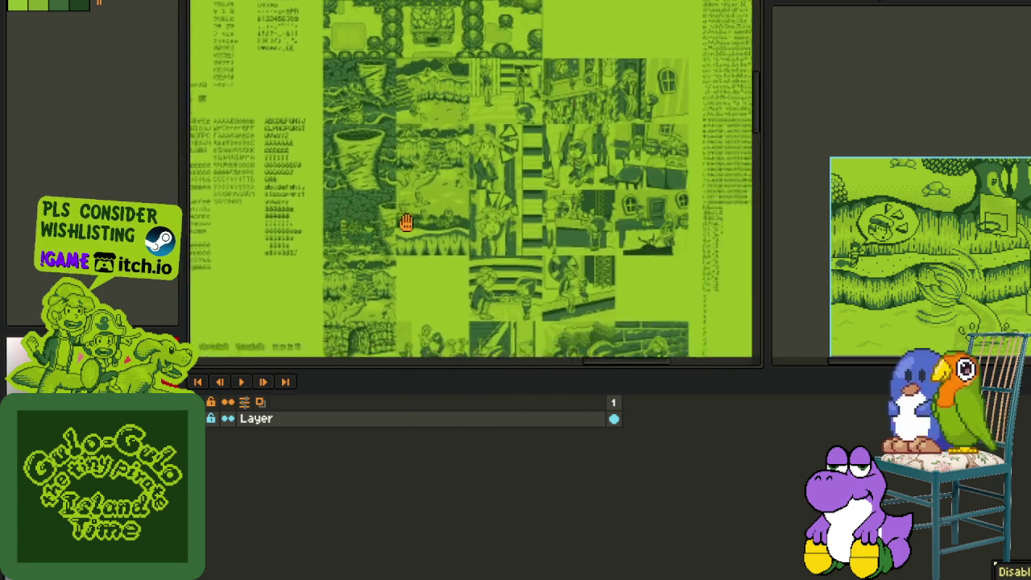
Step: Lower the timeline splitter for more canvas room and pan to the icon rows
left_click_drag(430, 370, 433, 463)
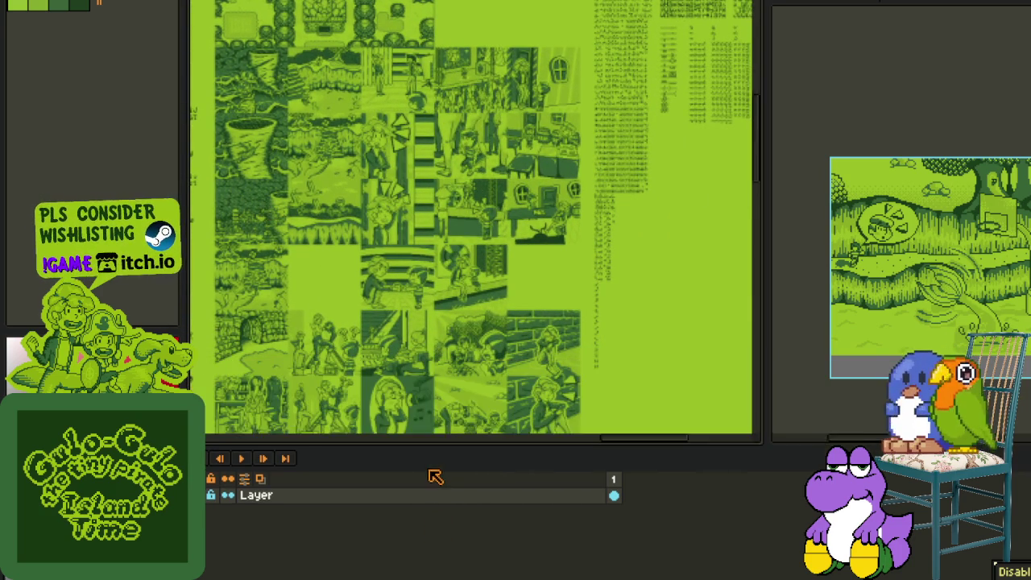
left_click_drag(502, 355, 458, 369)
mouse_move(336, 313)
left_mouse_down()
mouse_move(507, 341)
mouse_move(422, 363)
mouse_move(414, 249)
mouse_move(387, 189)
mouse_move(378, 113)
mouse_move(357, 276)
mouse_move(445, 236)
mouse_move(428, 257)
mouse_move(597, 395)
left_mouse_up()
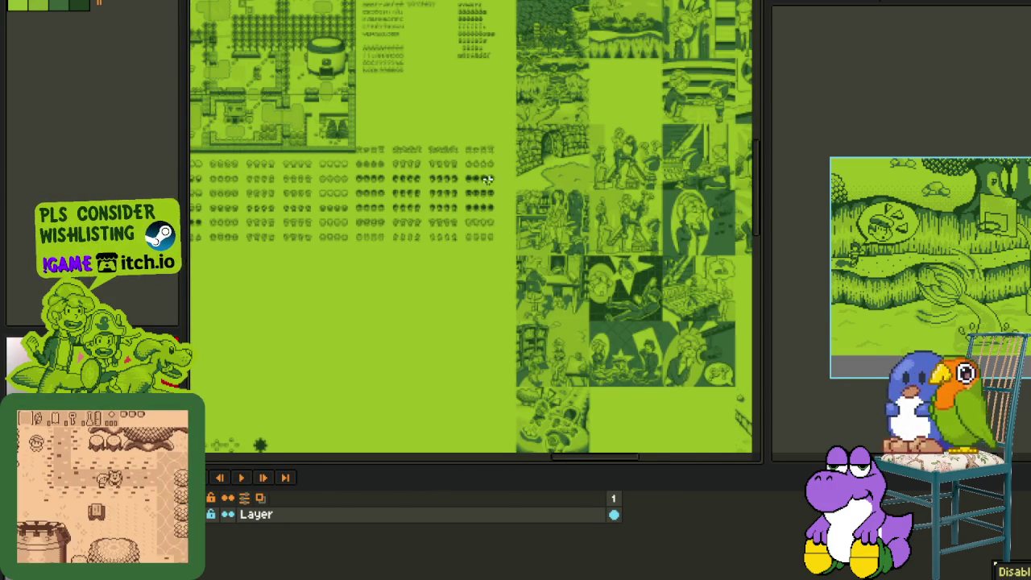
mouse_move(488, 179)
left_mouse_down()
mouse_move(414, 246)
mouse_move(384, 233)
mouse_move(295, 353)
mouse_move(286, 439)
left_mouse_up()
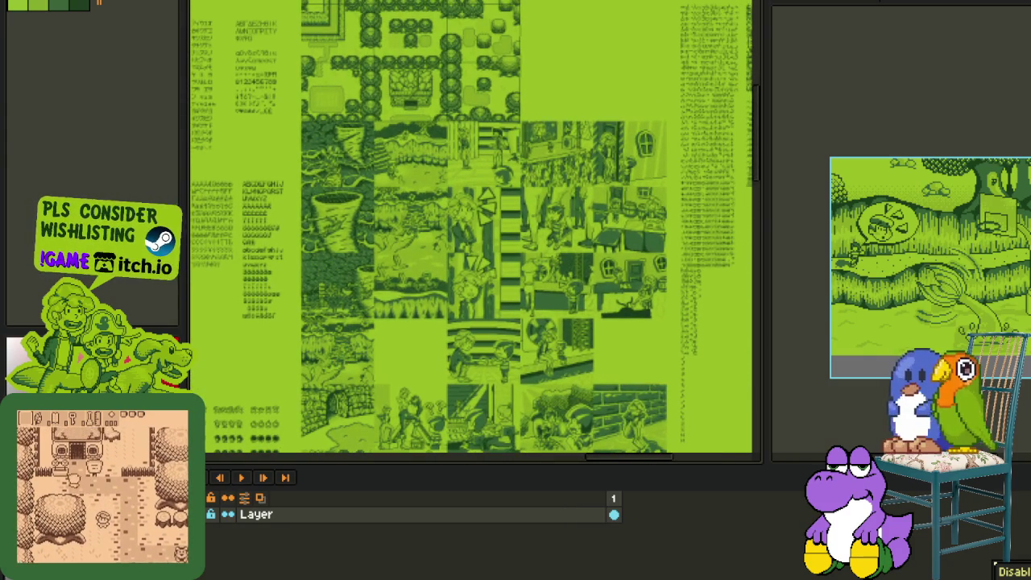